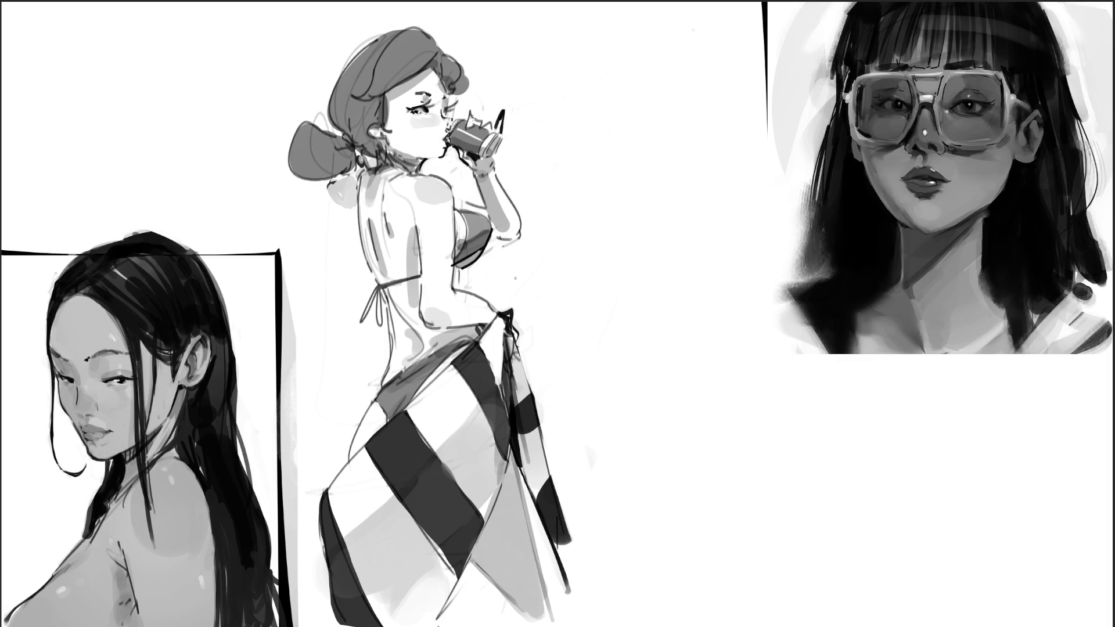
Step: Undo and redo twice to confirm the can-drinking girl is cleared, leaving the two portraits
key(ctrl+z)
key(ctrl+shift+z)
key(ctrl+z)
key(ctrl+shift+z)
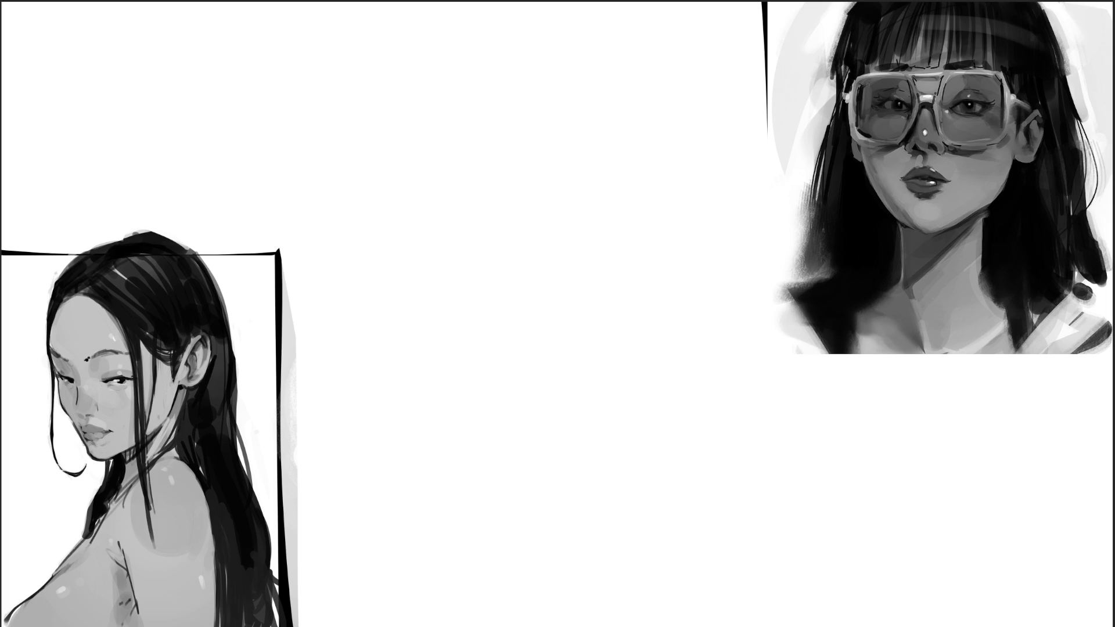
Step: Rough in the maid's outline, top arc, side curves and looping lower lines between the portraits
mouse_move(433, 156)
mouse_down()
mouse_move(493, 93)
mouse_move(516, 230)
mouse_move(440, 256)
mouse_up()
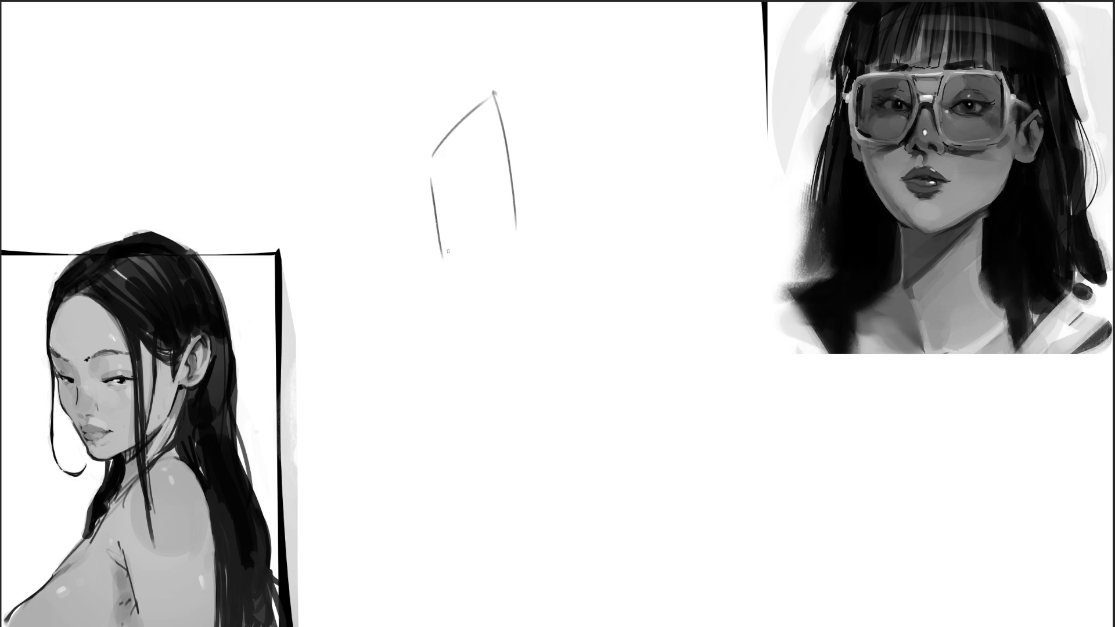
mouse_move(496, 92)
mouse_down()
mouse_move(528, 226)
mouse_move(578, 324)
mouse_move(531, 360)
mouse_up()
mouse_move(511, 154)
mouse_down()
mouse_move(435, 63)
mouse_move(462, 326)
mouse_move(305, 213)
mouse_move(679, 191)
mouse_move(630, 356)
mouse_up()
mouse_move(363, 221)
mouse_down()
mouse_move(567, 87)
mouse_move(646, 168)
mouse_up()
drag(598, 218, 567, 282)
drag(405, 195, 390, 307)
drag(377, 358, 482, 395)
mouse_move(406, 309)
mouse_down()
mouse_move(339, 447)
mouse_move(583, 433)
mouse_move(623, 354)
mouse_move(508, 461)
mouse_up()
mouse_move(743, 287)
mouse_down()
mouse_move(645, 149)
mouse_move(746, 308)
mouse_up()
mouse_move(639, 148)
mouse_down()
mouse_move(356, 171)
mouse_move(710, 305)
mouse_up()
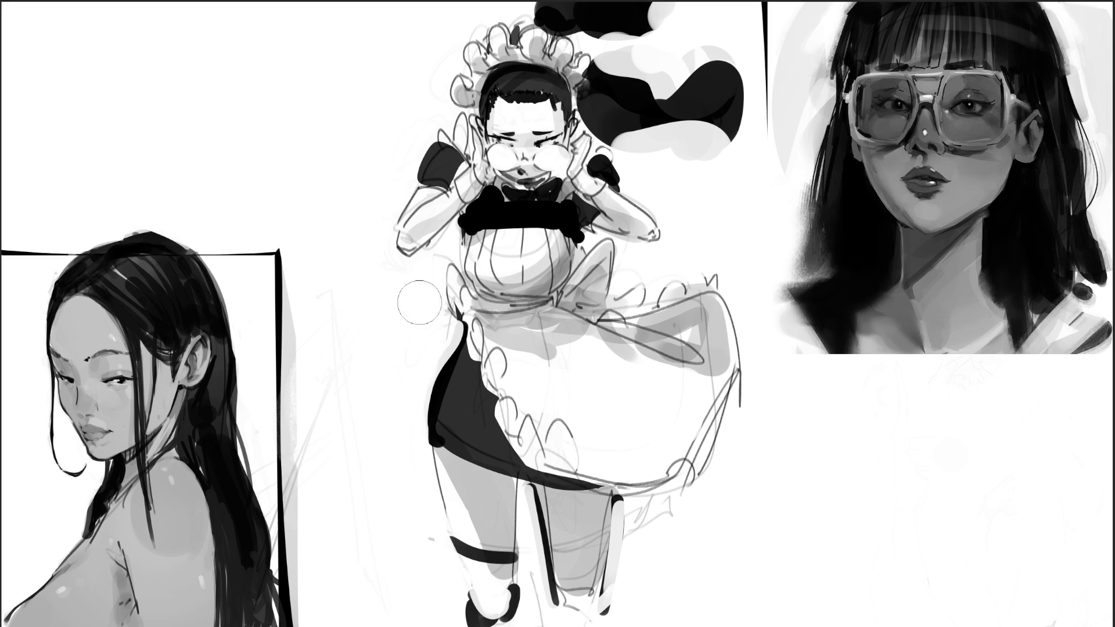
Step: With a smaller brush, lighten the dark inner-leg line and paint out stray strokes beside it
key(bracketleft)
key(bracketleft)
key(bracketleft)
mouse_move(551, 491)
mouse_down()
mouse_move(563, 590)
mouse_move(584, 595)
mouse_move(574, 623)
mouse_move(566, 584)
mouse_move(581, 604)
mouse_move(593, 594)
mouse_up()
mouse_move(633, 518)
mouse_down()
mouse_move(672, 510)
mouse_move(649, 519)
mouse_up()
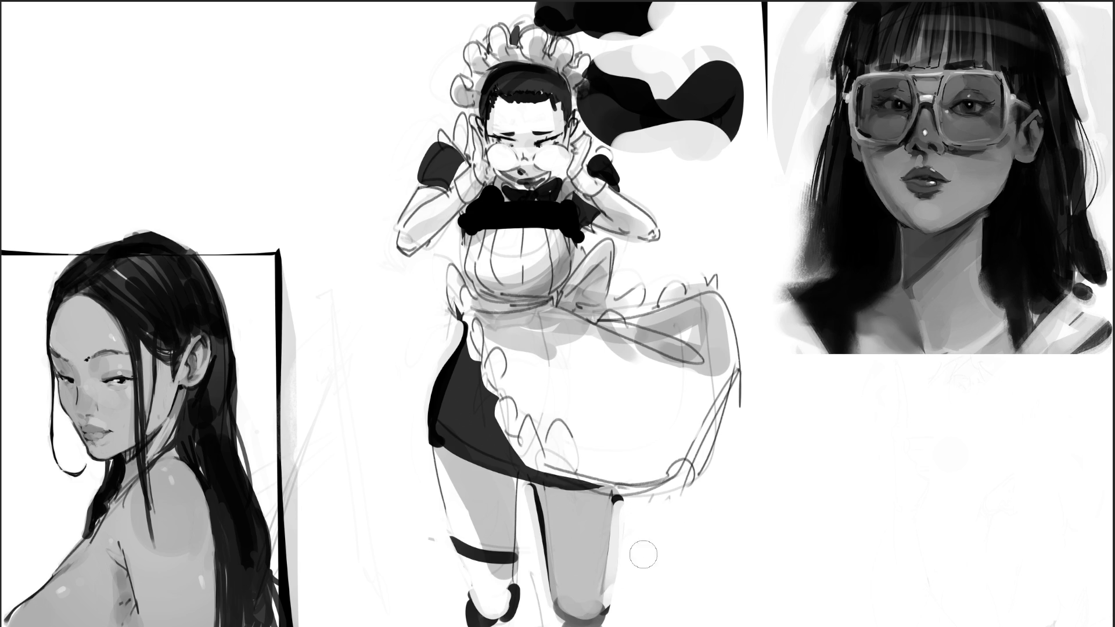
Step: Lighten the apron ruffles with light and mid-grey paint
mouse_move(566, 448)
mouse_down()
mouse_move(558, 459)
mouse_move(523, 441)
mouse_move(501, 375)
mouse_move(512, 383)
mouse_up()
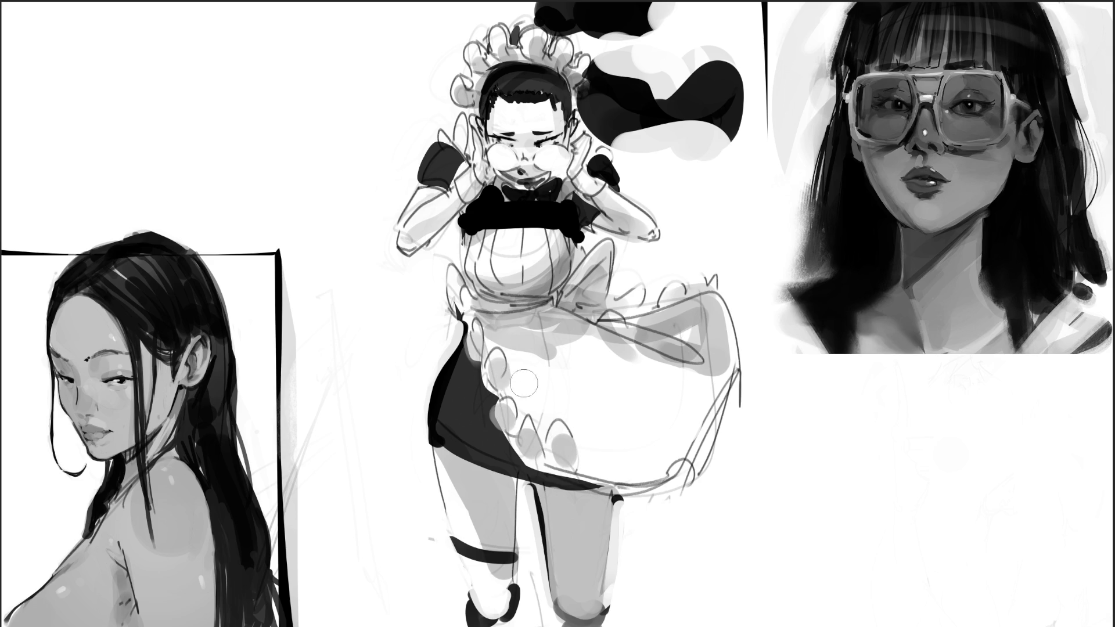
mouse_move(567, 412)
mouse_down()
mouse_move(597, 461)
mouse_move(587, 455)
mouse_up()
mouse_move(501, 332)
mouse_down()
mouse_move(587, 360)
mouse_move(580, 373)
mouse_up()
mouse_move(514, 366)
mouse_down()
mouse_move(610, 372)
mouse_move(711, 319)
mouse_move(698, 352)
mouse_up()
drag(624, 326, 623, 338)
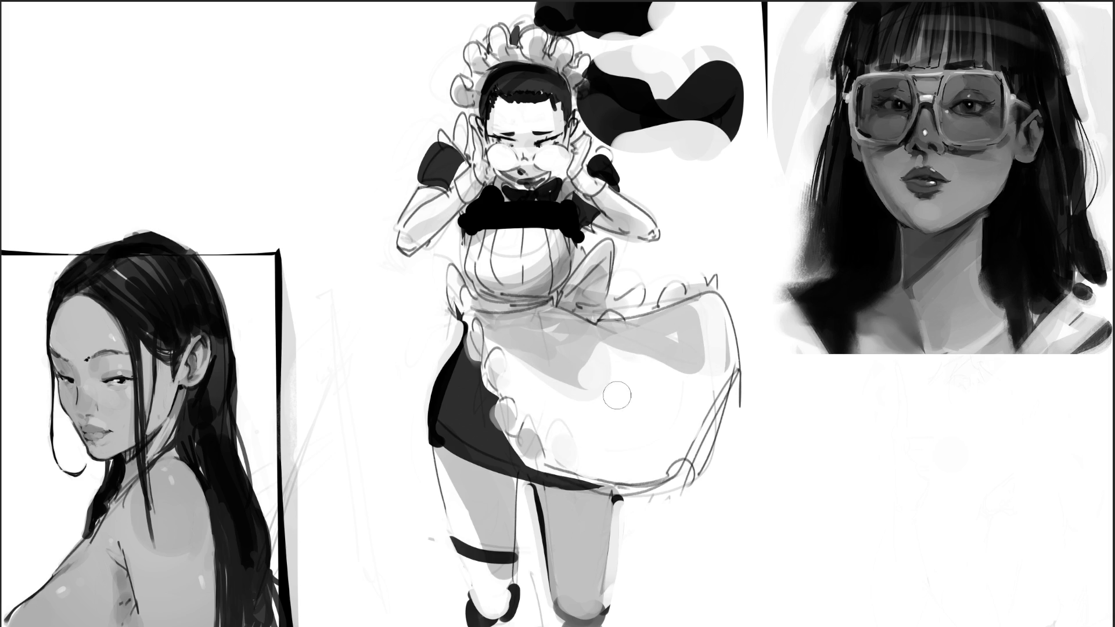
mouse_move(562, 363)
mouse_down()
mouse_move(686, 321)
mouse_move(706, 363)
mouse_up()
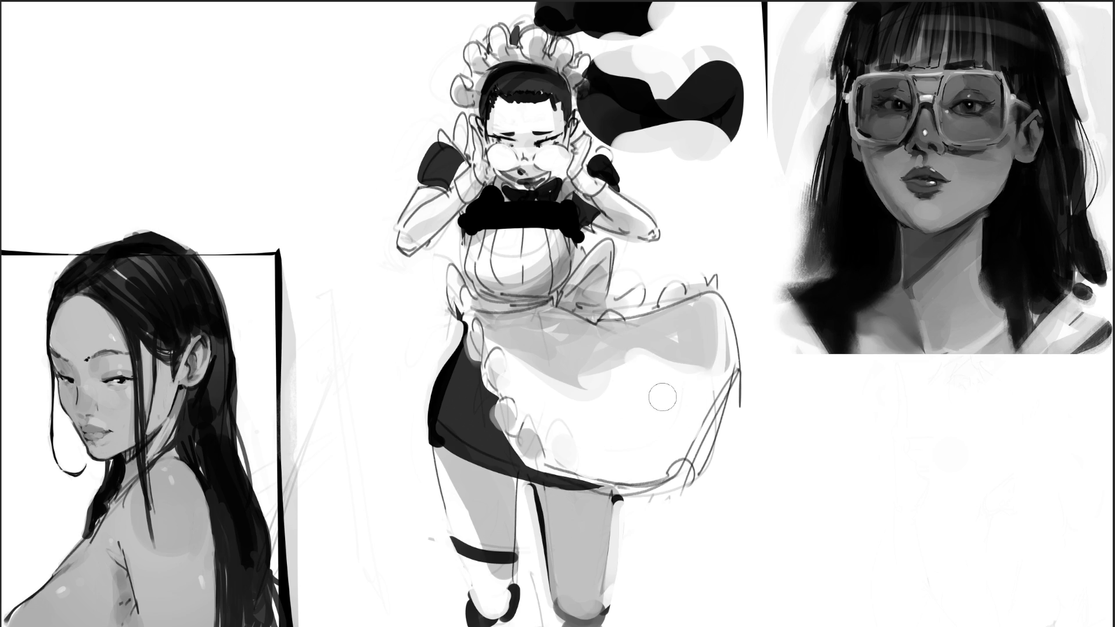
drag(517, 364, 584, 378)
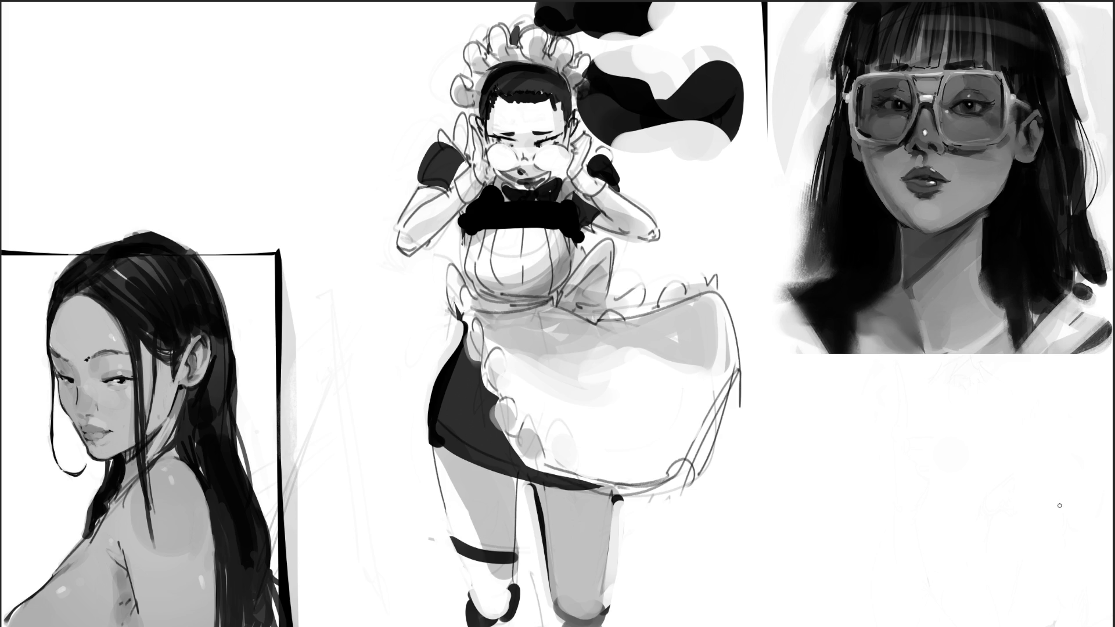
Step: Shade the upper thigh under the skirt and darken the apron waistband line
mouse_move(439, 441)
mouse_down()
mouse_move(541, 495)
mouse_move(616, 499)
mouse_up()
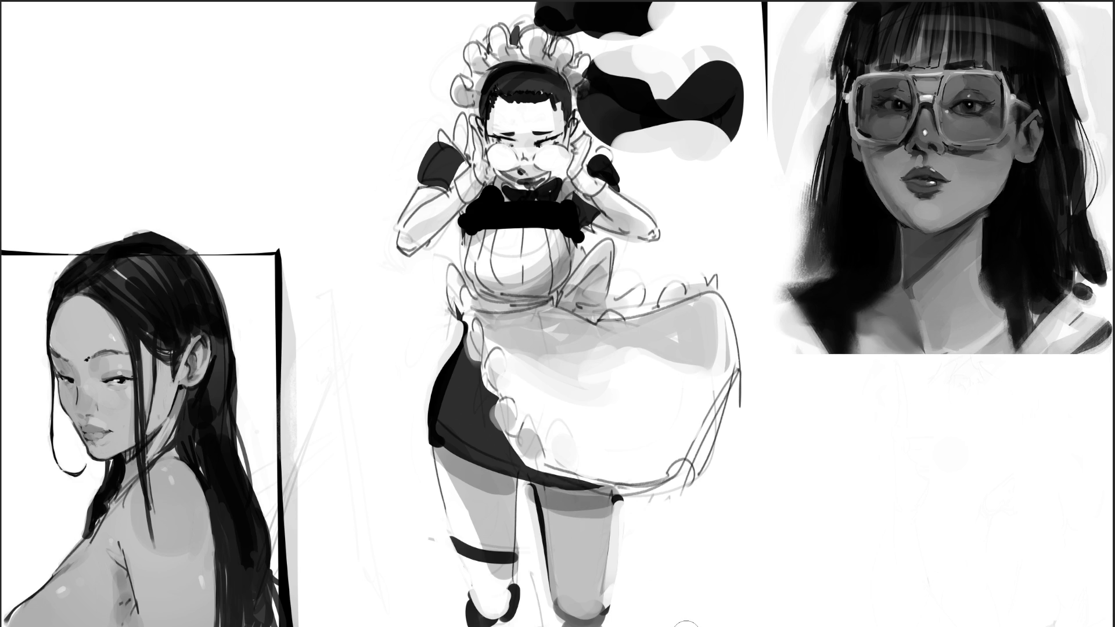
key(ctrl+z)
key(ctrl+z)
drag(525, 486, 607, 500)
drag(494, 300, 544, 297)
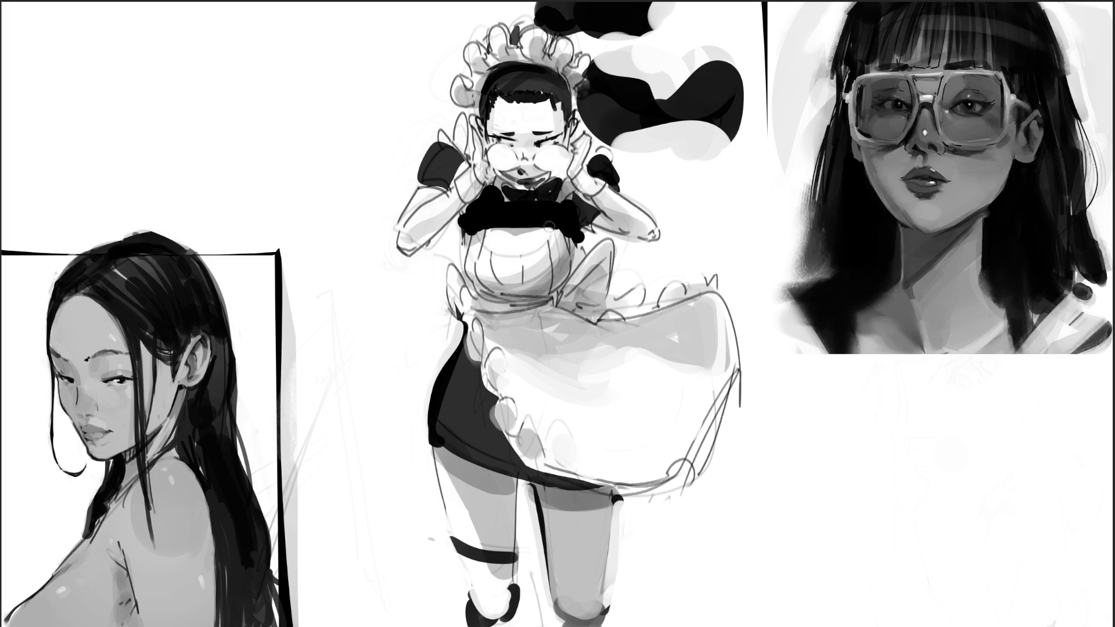
Step: Add a dark curve and a grey shading patch under the collar
mouse_move(482, 242)
mouse_down()
mouse_move(537, 251)
mouse_move(559, 230)
mouse_move(494, 247)
mouse_move(531, 251)
mouse_move(556, 229)
mouse_up()
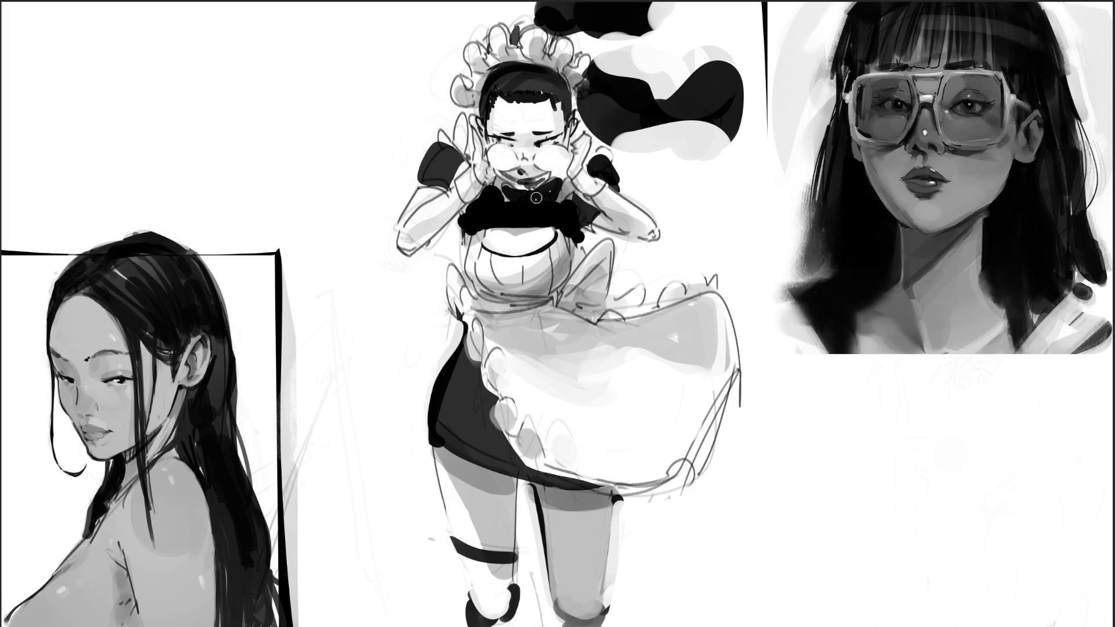
drag(516, 255, 523, 238)
key(ctrl+z)
click(520, 252)
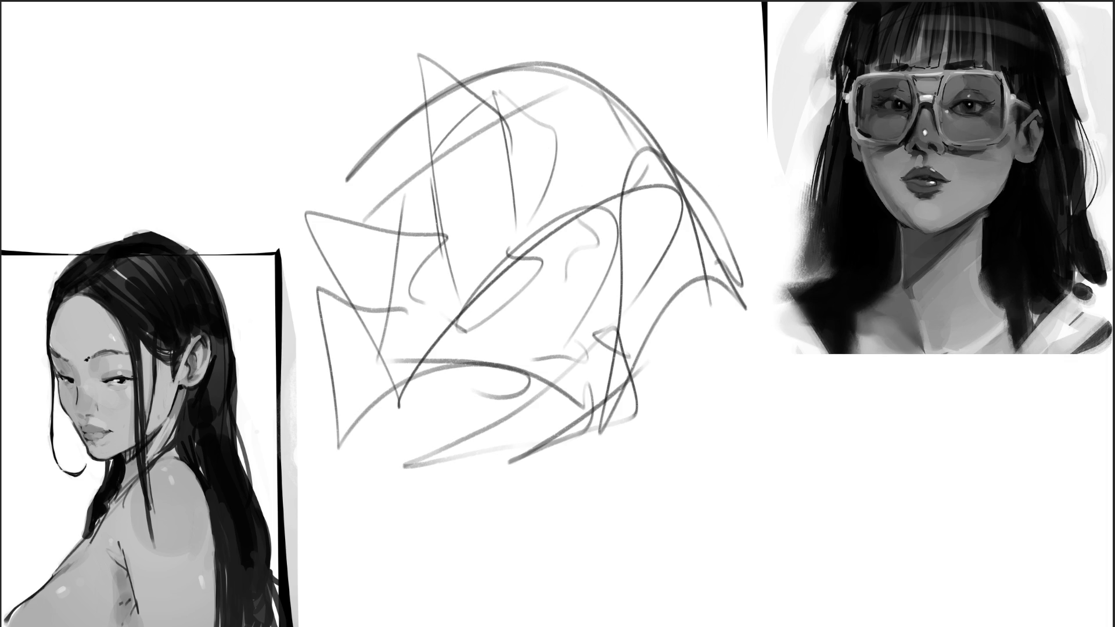
Step: Fade the central gesture scribbles to light grey with the soft eraser
mouse_move(359, 356)
mouse_down()
mouse_move(668, 278)
mouse_move(580, 250)
mouse_move(551, 302)
mouse_move(623, 448)
mouse_move(313, 411)
mouse_up()
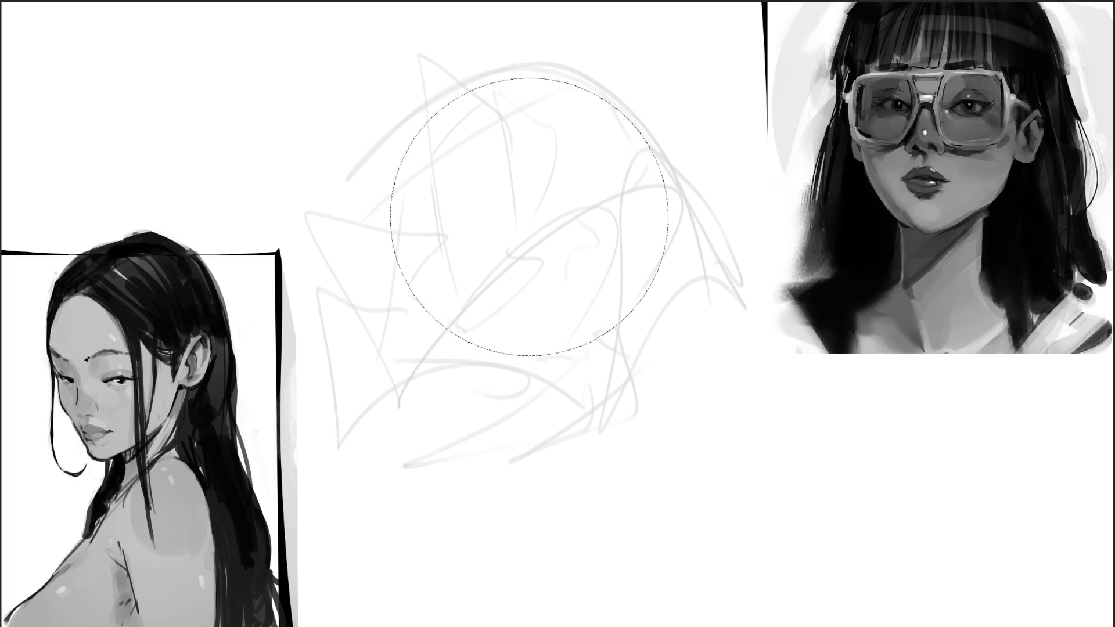
Step: Shrink the brush to a fine point
key(bracketleft)
key(bracketleft)
key(bracketleft)
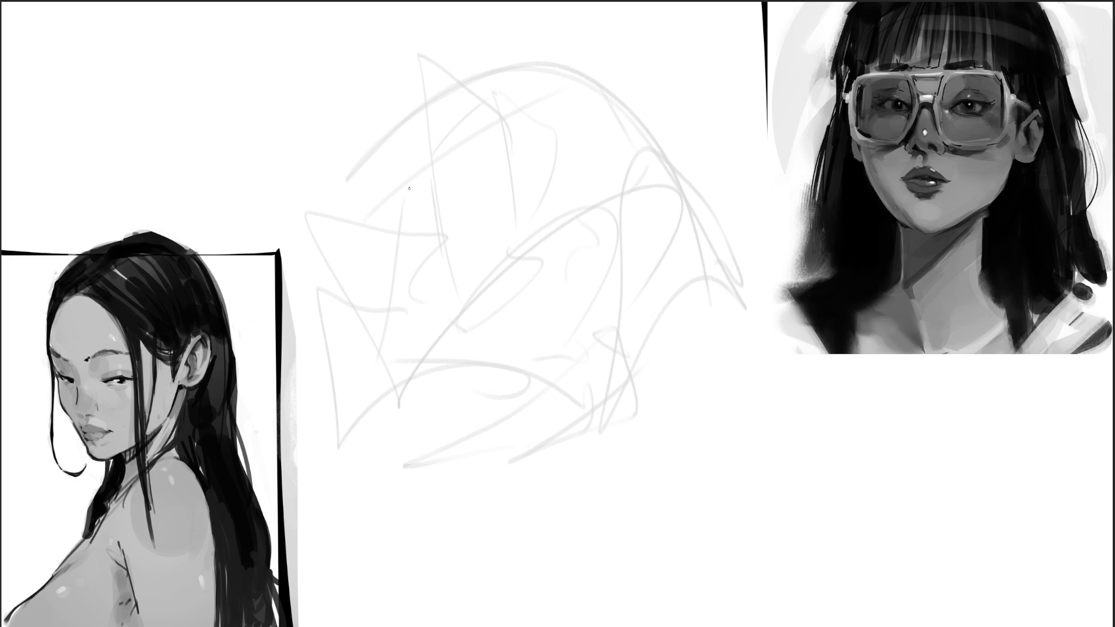
Step: Draw the large arched head outline with arcs along its top and edges
mouse_move(334, 253)
mouse_down()
mouse_move(498, 72)
mouse_move(666, 179)
mouse_up()
drag(572, 81, 676, 228)
drag(321, 204, 364, 364)
mouse_move(433, 304)
mouse_down()
mouse_move(438, 472)
mouse_move(627, 195)
mouse_up()
drag(662, 190, 678, 275)
Step: Sketch the eye with an almond pupil and a tongue hanging from the mouth
mouse_move(495, 305)
mouse_down()
mouse_move(641, 317)
mouse_move(591, 360)
mouse_up()
drag(643, 315, 611, 360)
mouse_move(531, 273)
mouse_down()
mouse_move(539, 310)
mouse_move(553, 321)
mouse_move(556, 305)
mouse_up()
mouse_move(628, 309)
mouse_down()
mouse_move(641, 273)
mouse_move(638, 294)
mouse_up()
mouse_move(592, 361)
mouse_down()
mouse_move(609, 382)
mouse_move(615, 360)
mouse_move(645, 398)
mouse_up()
drag(607, 360, 616, 366)
drag(627, 325, 615, 364)
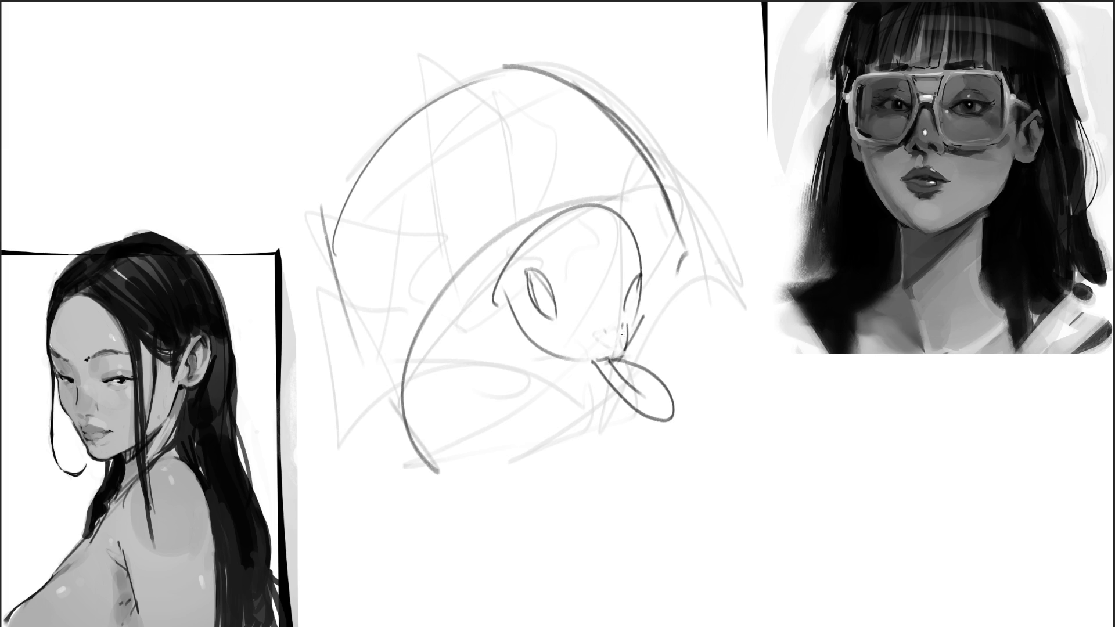
Step: Add inner arcs around the head and long curves down to the body's bottom
drag(539, 224, 494, 309)
drag(515, 240, 433, 468)
mouse_move(385, 410)
mouse_down()
mouse_move(414, 459)
mouse_move(677, 216)
mouse_move(689, 232)
mouse_up()
drag(668, 193, 694, 244)
mouse_move(423, 368)
mouse_down()
mouse_move(488, 306)
mouse_move(451, 409)
mouse_move(526, 473)
mouse_up()
drag(476, 323, 561, 584)
drag(492, 460, 539, 598)
drag(562, 584, 636, 569)
Step: Draw an ear cup beside the head, trying loops to its right before undoing them
mouse_move(680, 239)
mouse_down()
mouse_move(662, 323)
mouse_move(725, 317)
mouse_move(694, 347)
mouse_up()
mouse_move(669, 329)
mouse_down()
mouse_move(718, 325)
mouse_move(802, 411)
mouse_up()
mouse_move(707, 273)
mouse_down()
mouse_move(836, 508)
mouse_move(813, 518)
mouse_up()
mouse_move(714, 351)
mouse_down()
mouse_move(808, 517)
mouse_move(862, 514)
mouse_up()
key(ctrl+z)
key(ctrl+z)
key(ctrl+z)
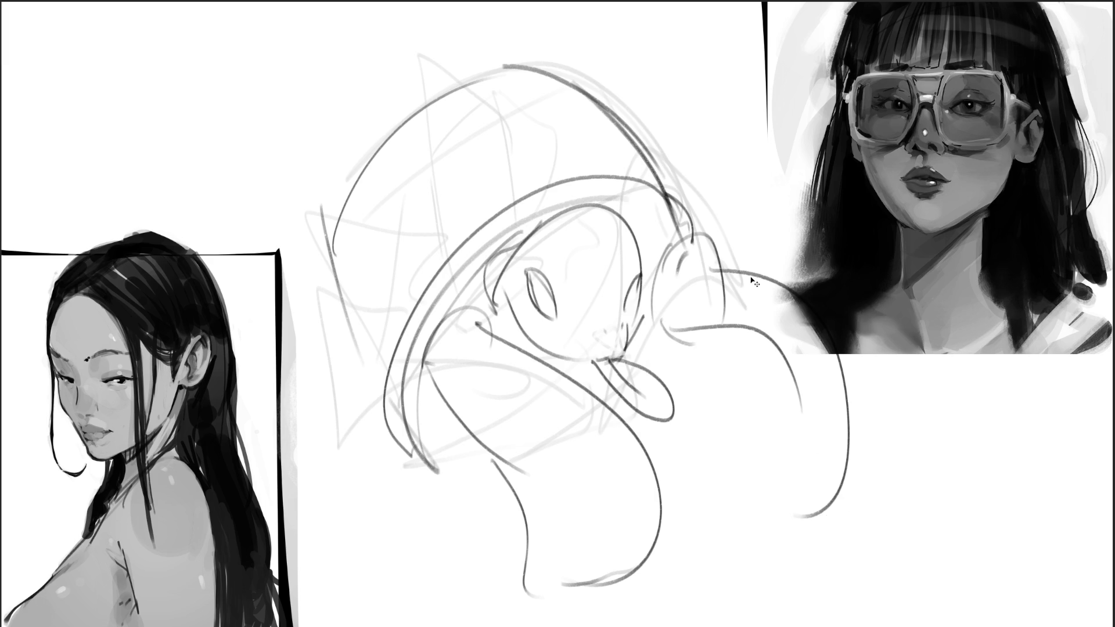
Step: Redraw the lines right of the head and add a rounded lobe below
drag(728, 257, 697, 395)
drag(659, 305, 636, 360)
drag(633, 460, 705, 491)
drag(701, 369, 776, 475)
drag(704, 486, 724, 501)
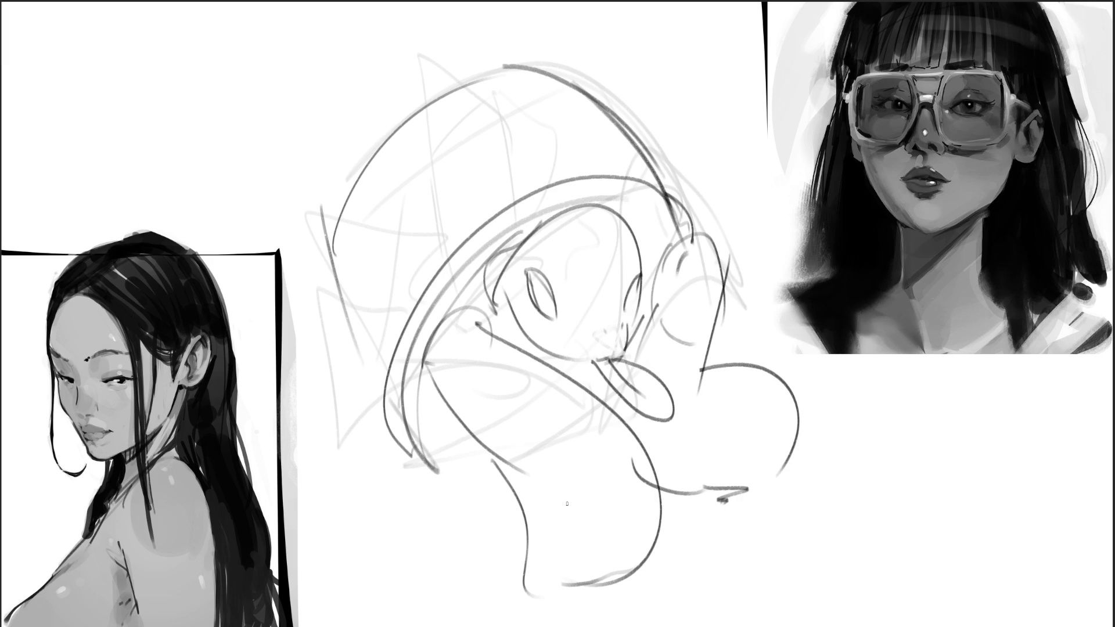
Step: Sketch and redo a lower-left lobe, then add a hooked curve
drag(413, 412, 440, 465)
mouse_move(477, 448)
mouse_down()
mouse_move(459, 472)
mouse_move(398, 485)
mouse_move(501, 504)
mouse_up()
key(ctrl+z)
key(ctrl+z)
mouse_move(464, 446)
mouse_down()
mouse_move(360, 538)
mouse_move(488, 462)
mouse_up()
mouse_move(490, 450)
mouse_down()
mouse_move(489, 487)
mouse_move(335, 439)
mouse_move(477, 465)
mouse_move(316, 436)
mouse_move(563, 468)
mouse_up()
key(ctrl+z)
key(ctrl+z)
key(ctrl+z)
drag(709, 354, 746, 327)
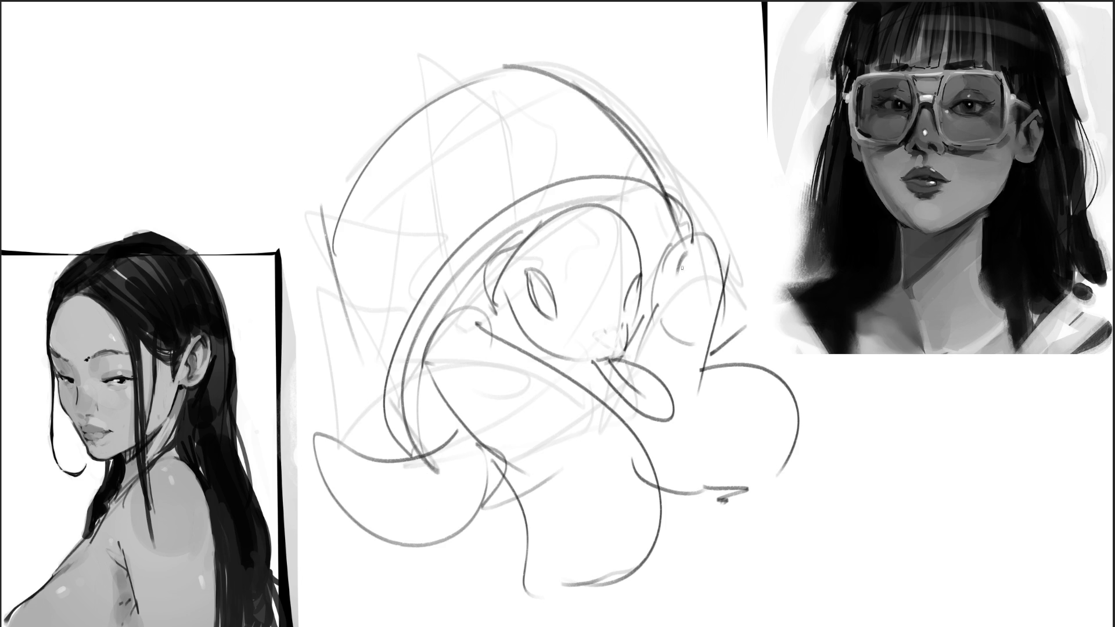
Step: Draw the inner ear shape, the body's bottom curve and a loop at the right
mouse_move(652, 320)
mouse_down()
mouse_move(719, 307)
mouse_move(712, 351)
mouse_move(661, 329)
mouse_up()
mouse_move(530, 517)
mouse_down()
mouse_move(488, 566)
mouse_move(700, 537)
mouse_up()
mouse_move(788, 418)
mouse_down()
mouse_move(811, 456)
mouse_move(778, 459)
mouse_up()
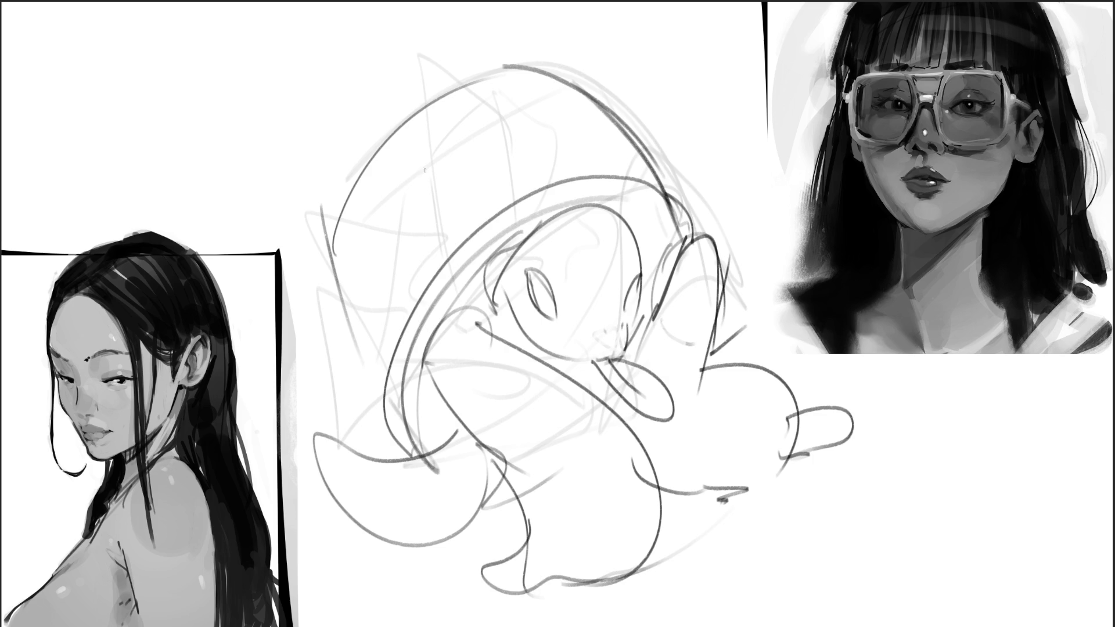
Step: Add small arcs and details inside and atop the head, plus a footed line at left
drag(419, 109, 442, 136)
drag(398, 198, 403, 271)
drag(451, 133, 477, 137)
mouse_move(497, 140)
mouse_down()
mouse_move(534, 180)
mouse_move(510, 116)
mouse_move(531, 100)
mouse_up()
mouse_move(535, 74)
mouse_down()
mouse_move(541, 92)
mouse_move(594, 106)
mouse_move(633, 161)
mouse_up()
drag(357, 196, 387, 195)
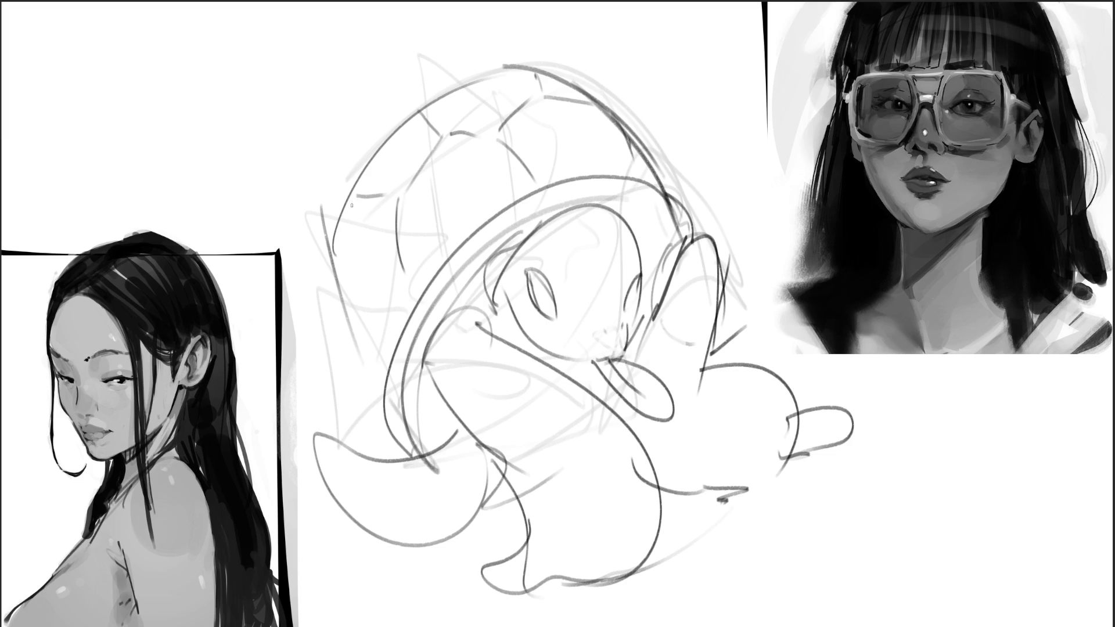
mouse_move(333, 249)
mouse_down()
mouse_move(342, 300)
mouse_move(387, 311)
mouse_up()
drag(414, 269, 390, 329)
Step: Darken the eye's lower edge, add a right pupil, and paint a thick dark forehead arc
drag(555, 308, 555, 318)
drag(634, 301, 632, 312)
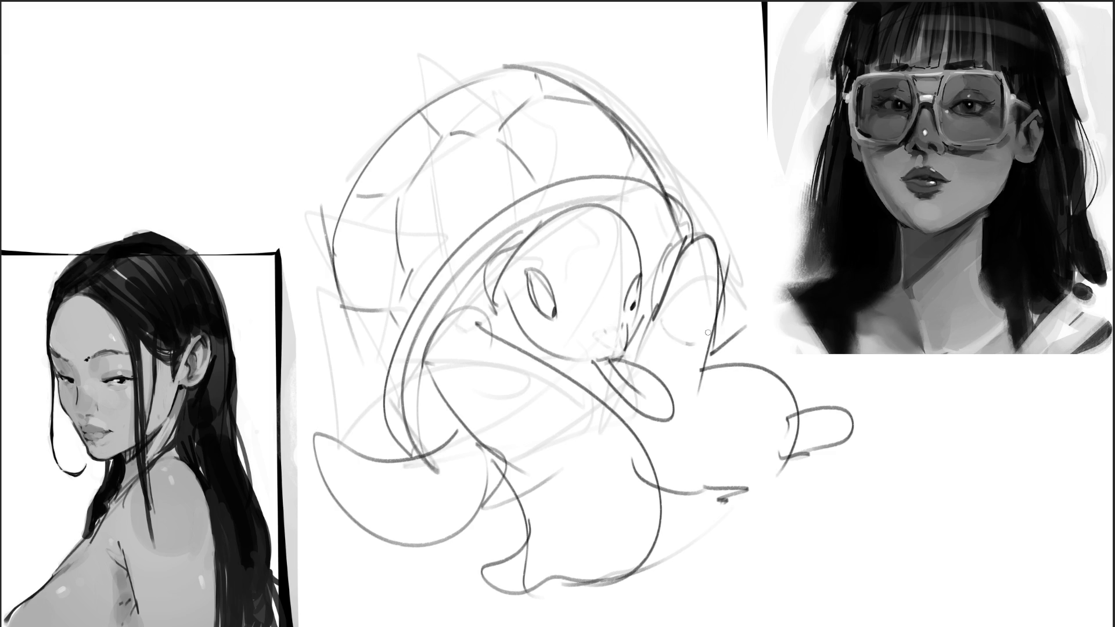
key(bracketright)
key(bracketright)
key(bracketright)
mouse_move(533, 229)
mouse_down()
mouse_move(616, 246)
mouse_move(546, 215)
mouse_move(616, 200)
mouse_move(619, 262)
mouse_up()
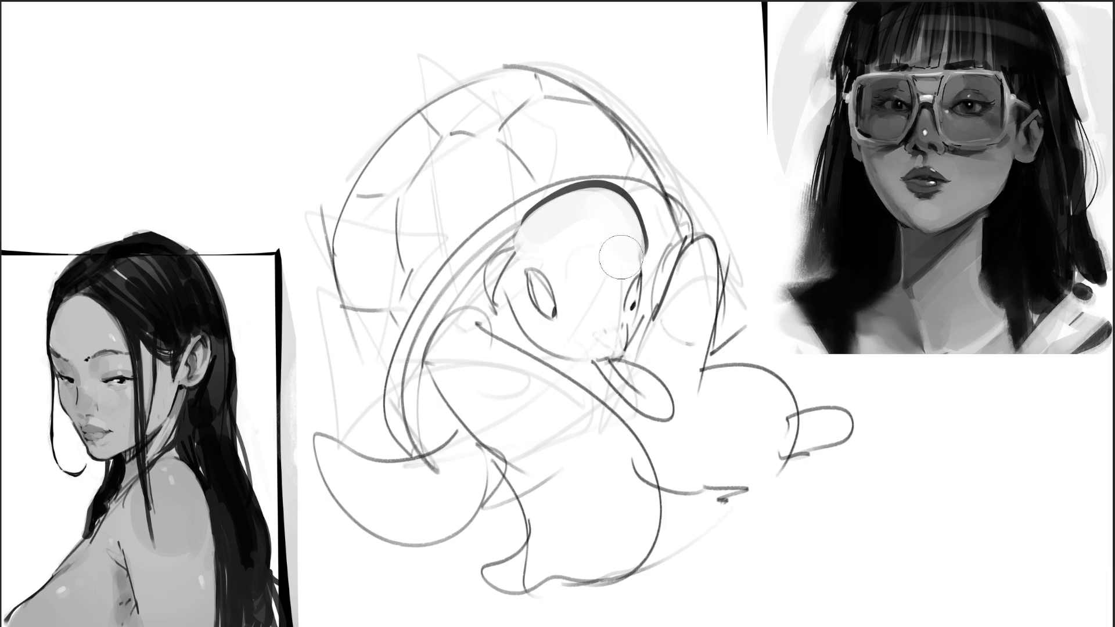
Step: Shade beside the eye, along the neck and down the body's left side in grey
mouse_move(511, 251)
mouse_down()
mouse_move(463, 307)
mouse_move(523, 255)
mouse_move(505, 302)
mouse_move(514, 337)
mouse_move(593, 386)
mouse_up()
drag(661, 253, 646, 346)
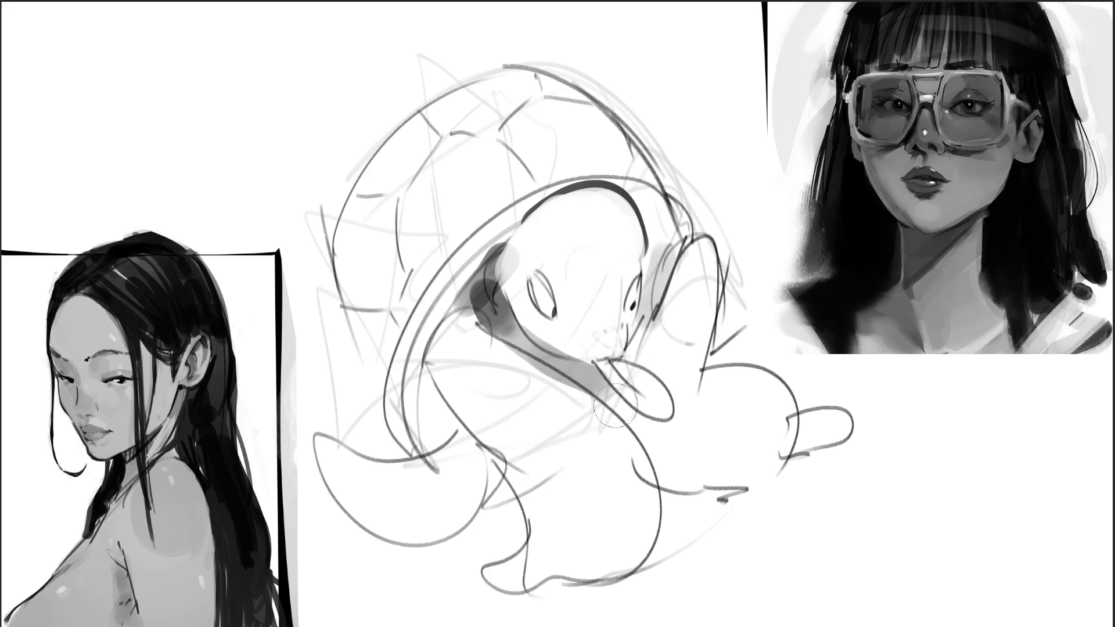
drag(424, 377, 494, 508)
mouse_move(450, 434)
mouse_down()
mouse_move(512, 511)
mouse_move(444, 461)
mouse_move(409, 494)
mouse_move(453, 511)
mouse_move(497, 499)
mouse_move(509, 538)
mouse_move(482, 540)
mouse_up()
mouse_move(595, 398)
mouse_down()
mouse_move(636, 416)
mouse_move(616, 363)
mouse_move(674, 407)
mouse_move(645, 383)
mouse_move(651, 372)
mouse_up()
mouse_move(584, 331)
mouse_down()
mouse_move(601, 348)
mouse_move(604, 273)
mouse_move(580, 278)
mouse_move(576, 301)
mouse_move(627, 302)
mouse_up()
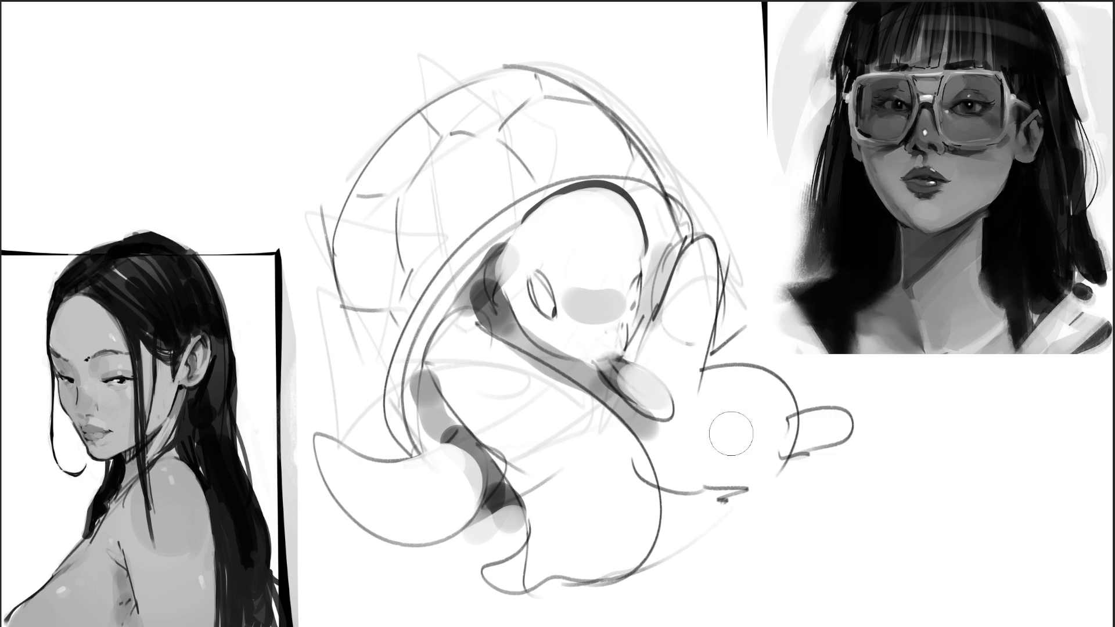
Step: Fill the lower-right foot with light grey and draw the flipper line and mouth
drag(659, 443, 819, 430)
drag(674, 450, 829, 409)
drag(709, 453, 836, 424)
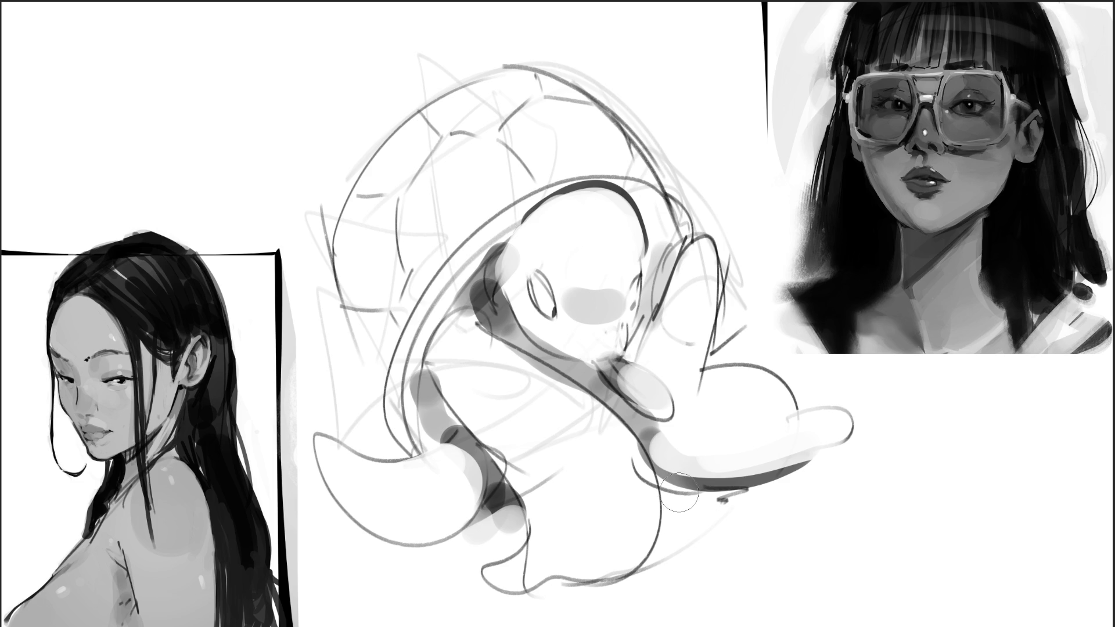
drag(611, 363, 643, 393)
drag(580, 359, 638, 362)
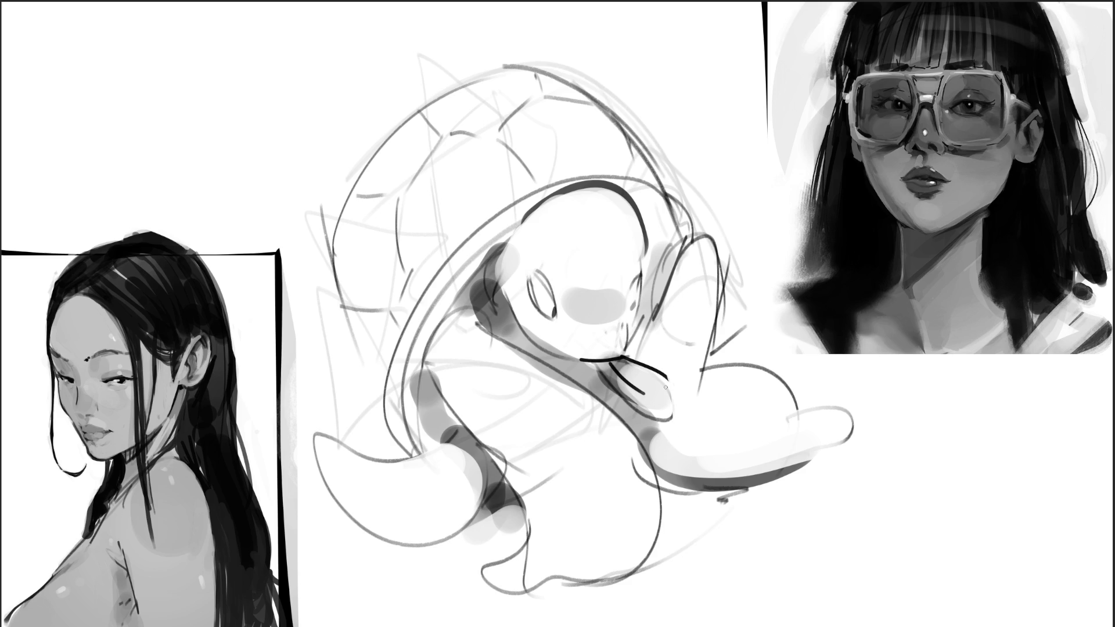
Step: With a much larger brush, ink the shell's outer and inner rim arcs and left flipper edge
key(bracketright)
key(bracketright)
key(bracketright)
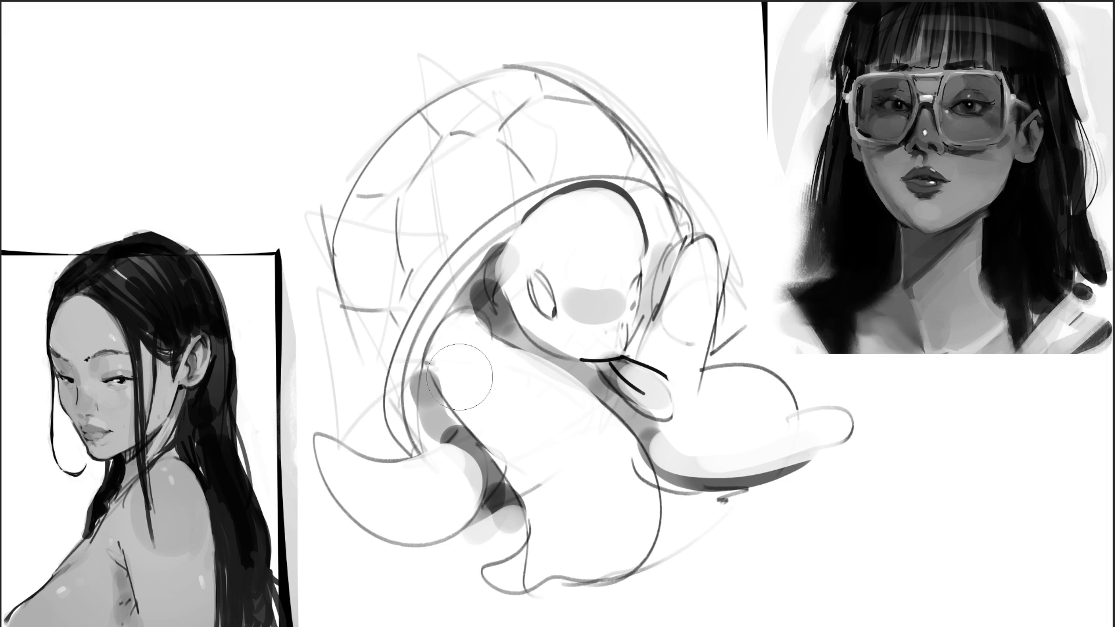
mouse_move(386, 407)
mouse_down()
mouse_move(384, 424)
mouse_move(422, 446)
mouse_move(409, 307)
mouse_up()
drag(481, 203, 505, 190)
drag(393, 343, 406, 316)
mouse_move(414, 305)
mouse_down()
mouse_move(532, 197)
mouse_move(491, 220)
mouse_up()
mouse_move(540, 183)
mouse_down()
mouse_move(505, 202)
mouse_move(388, 331)
mouse_up()
drag(381, 369, 378, 379)
drag(375, 383, 372, 395)
drag(537, 186, 586, 154)
mouse_move(612, 153)
mouse_down()
mouse_move(660, 188)
mouse_move(695, 239)
mouse_up()
mouse_move(332, 312)
mouse_down()
mouse_move(341, 307)
mouse_move(371, 406)
mouse_move(335, 256)
mouse_move(358, 183)
mouse_move(418, 106)
mouse_move(501, 69)
mouse_up()
Step: Outline the shell's upper rim, right rim and lower curve with dark strokes
mouse_move(513, 64)
mouse_down()
mouse_move(539, 66)
mouse_move(638, 128)
mouse_move(671, 164)
mouse_up()
click(544, 66)
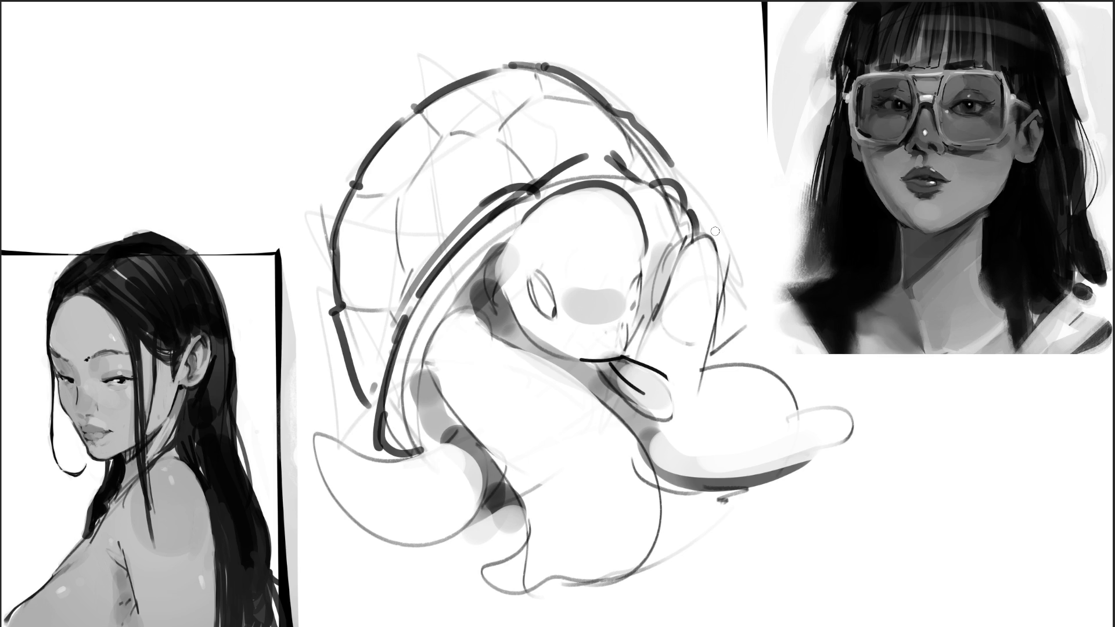
mouse_move(533, 203)
mouse_down()
mouse_move(530, 219)
mouse_move(533, 185)
mouse_up()
mouse_move(546, 160)
mouse_down()
mouse_move(566, 129)
mouse_move(643, 73)
mouse_move(726, 151)
mouse_move(749, 215)
mouse_up()
drag(746, 217, 619, 267)
mouse_move(531, 216)
mouse_down()
mouse_move(546, 247)
mouse_move(581, 264)
mouse_up()
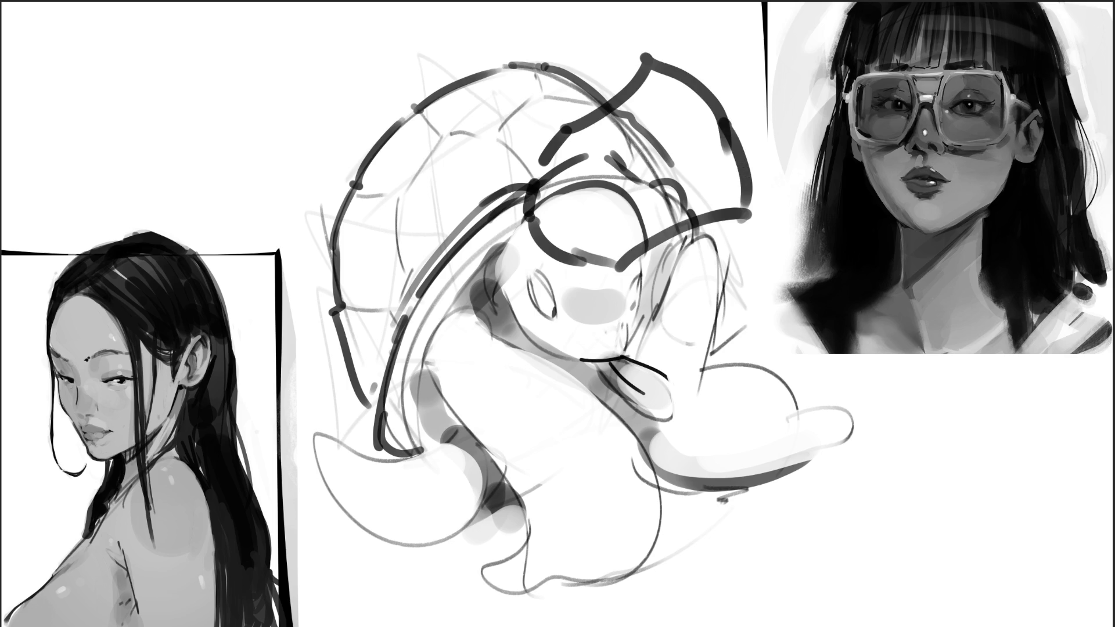
Step: With a larger brush, fill the shell top with blue and blend in darker blue shading
key(bracketright)
key(bracketright)
key(bracketright)
mouse_move(581, 177)
mouse_down()
mouse_move(668, 192)
mouse_move(720, 175)
mouse_move(668, 104)
mouse_move(641, 165)
mouse_up()
drag(706, 133, 744, 163)
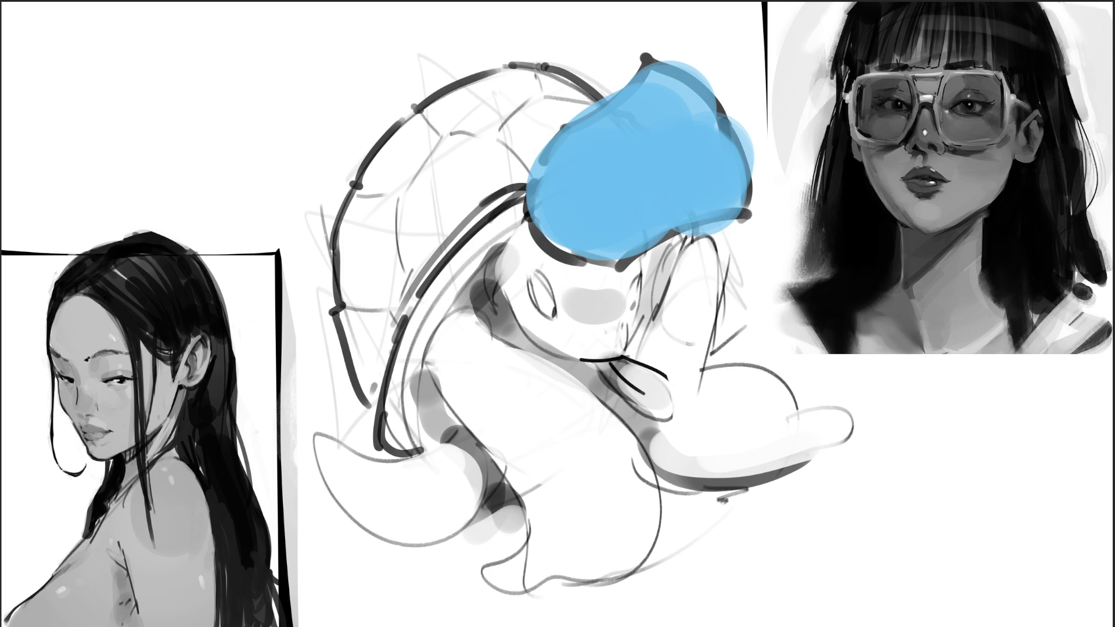
mouse_move(668, 110)
mouse_down()
mouse_move(569, 191)
mouse_move(615, 233)
mouse_move(639, 140)
mouse_up()
drag(596, 196, 639, 209)
mouse_move(616, 75)
mouse_down()
mouse_move(698, 64)
mouse_move(767, 174)
mouse_move(731, 198)
mouse_move(774, 207)
mouse_move(714, 192)
mouse_up()
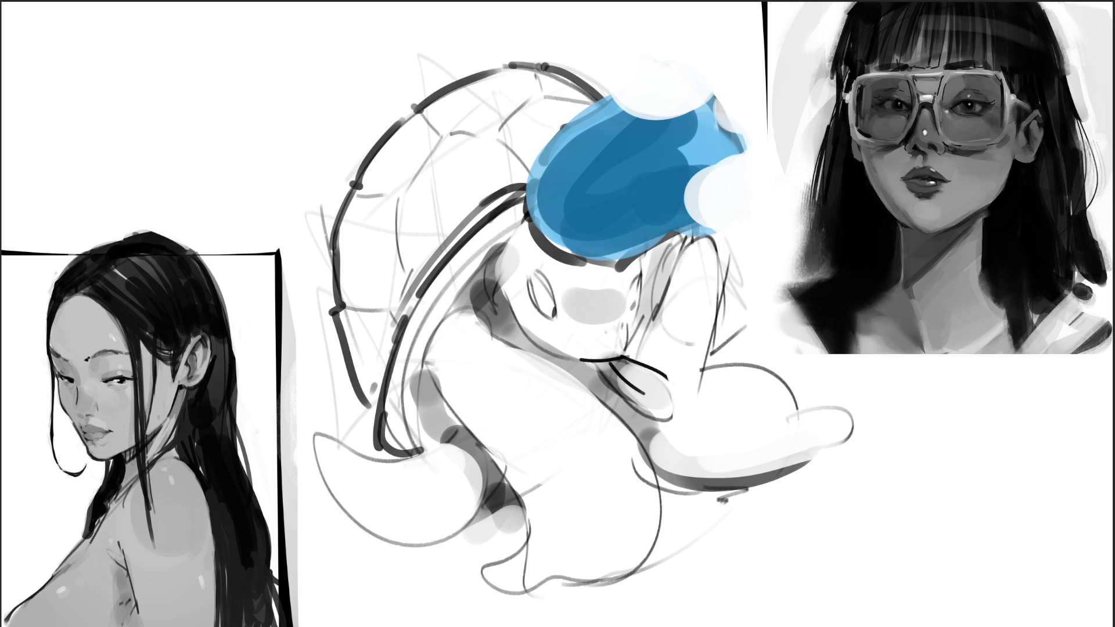
Step: Add light-blue highlights and cover the blue shape's dark ends with light grey
mouse_move(575, 185)
mouse_down()
mouse_move(686, 146)
mouse_move(572, 203)
mouse_move(624, 116)
mouse_move(680, 134)
mouse_move(558, 209)
mouse_move(652, 144)
mouse_move(575, 221)
mouse_up()
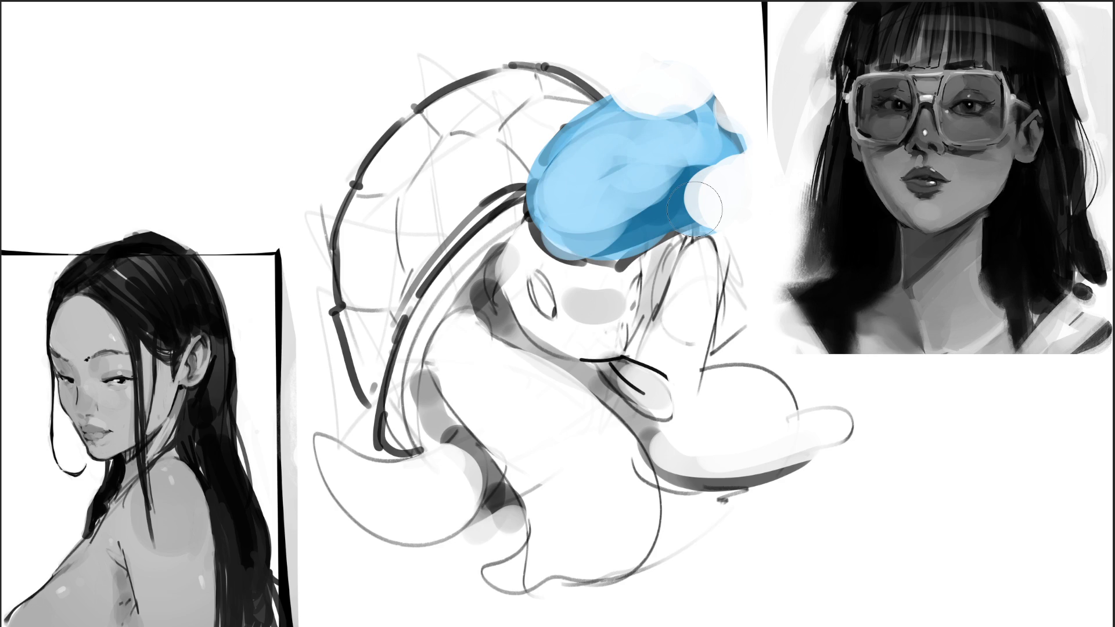
mouse_move(644, 145)
mouse_down()
mouse_move(680, 117)
mouse_move(662, 73)
mouse_move(649, 89)
mouse_move(691, 76)
mouse_move(755, 140)
mouse_move(730, 150)
mouse_move(730, 112)
mouse_move(738, 151)
mouse_move(710, 104)
mouse_move(737, 186)
mouse_move(714, 116)
mouse_up()
click(705, 99)
mouse_move(749, 175)
mouse_down()
mouse_move(679, 92)
mouse_move(726, 174)
mouse_up()
drag(697, 82, 749, 192)
drag(726, 99, 755, 174)
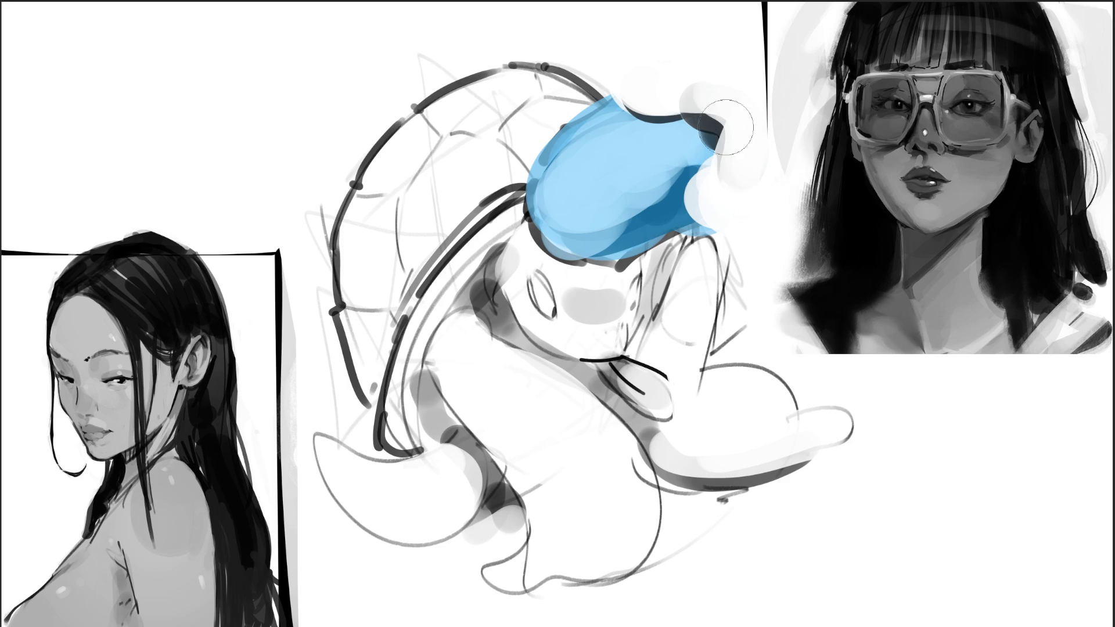
mouse_move(635, 88)
mouse_down()
mouse_move(587, 113)
mouse_move(653, 68)
mouse_up()
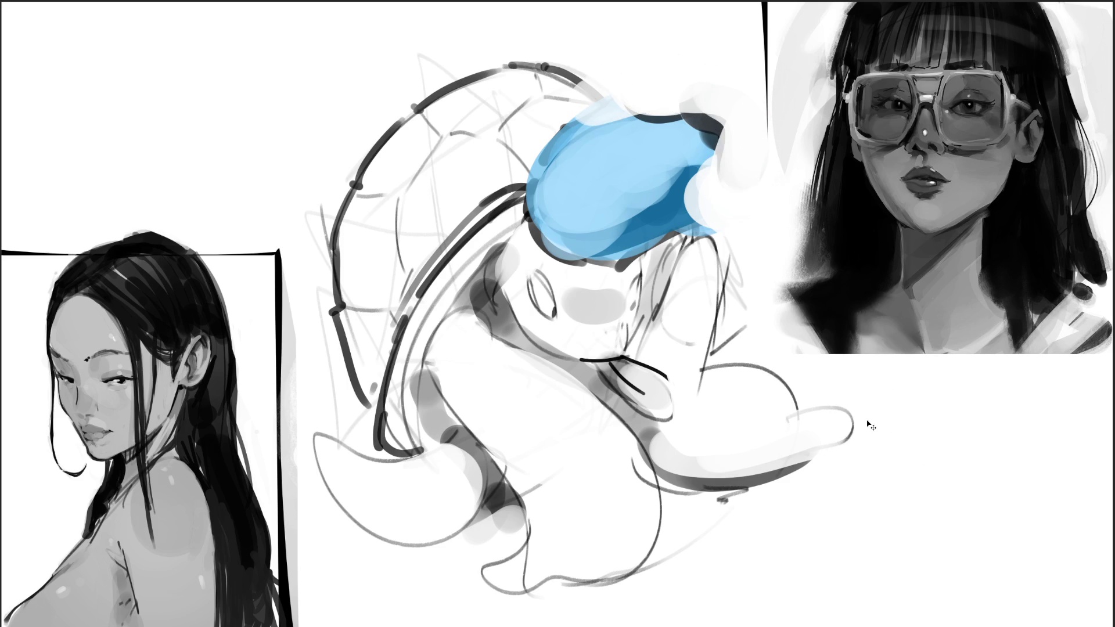
Step: Undo the edge paint and a magenta test dab, then shrink the brush to a fine size
key(ctrl+z)
key(ctrl+z)
key(ctrl+z)
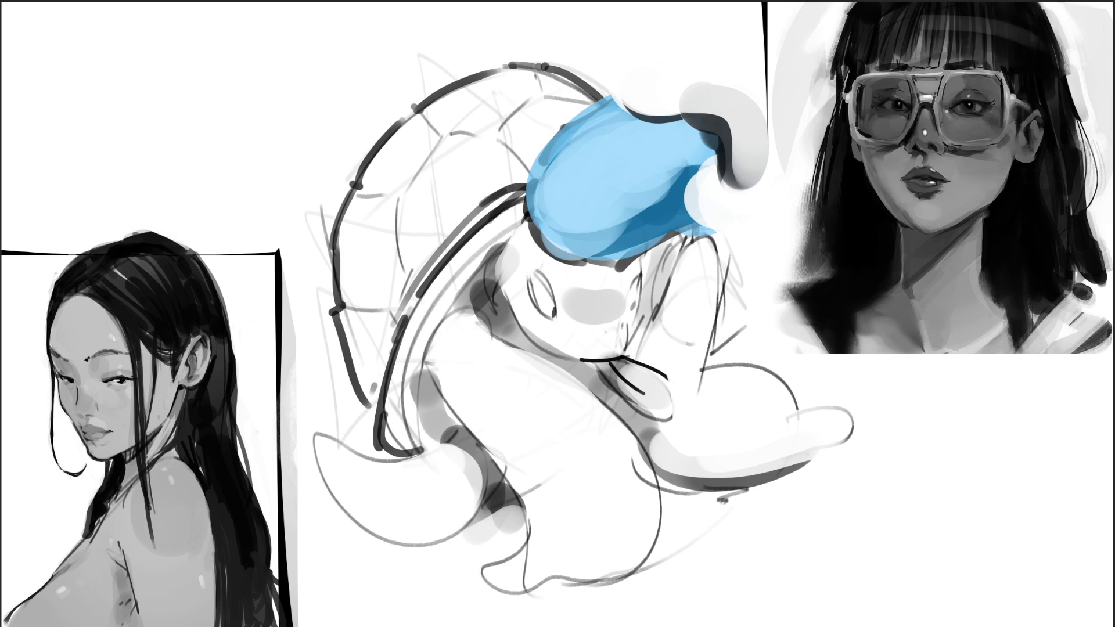
drag(630, 384, 655, 401)
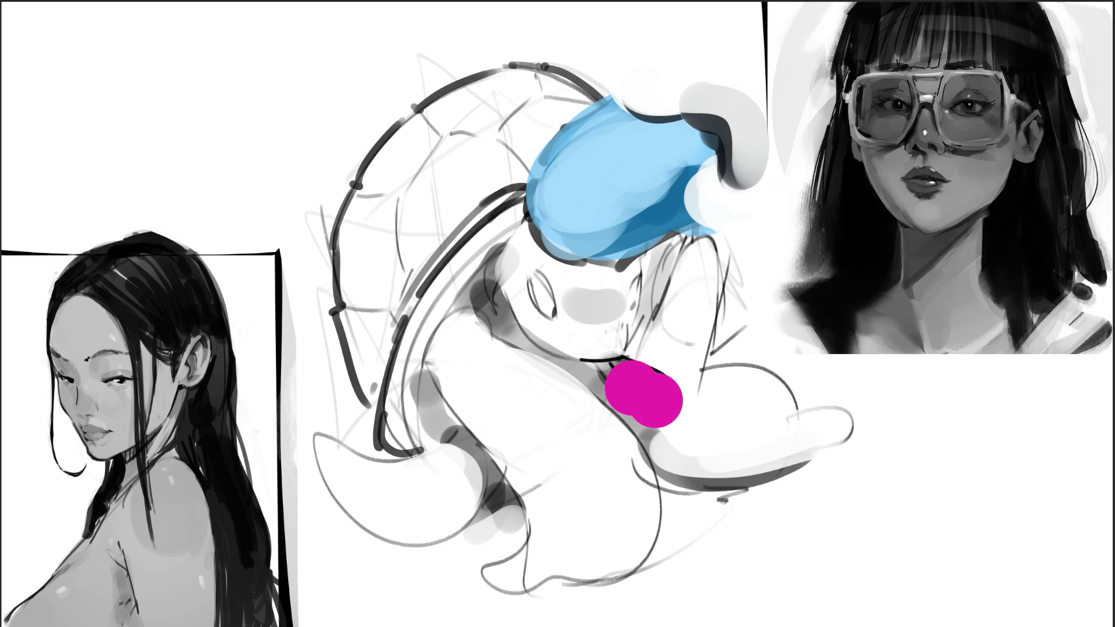
key(ctrl+z)
key(ctrl+z)
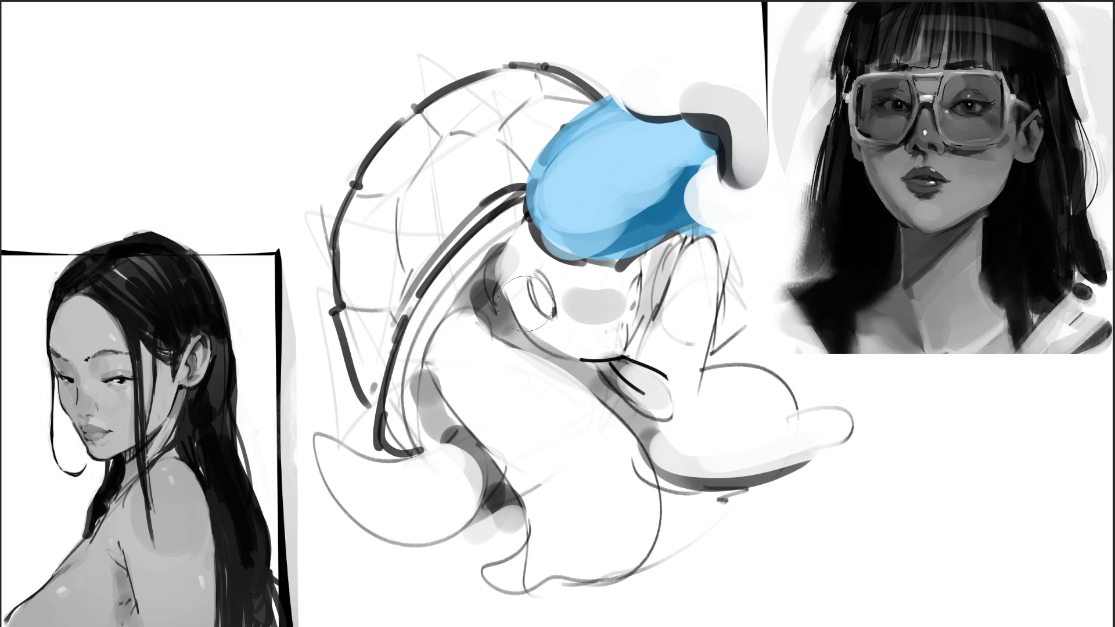
key(bracketleft)
key(bracketleft)
key(bracketleft)
Step: Paint a closed left eye, an oval right eye and two nostril dots on the face
drag(526, 280, 546, 320)
drag(530, 269, 552, 316)
key(ctrl+z)
key(ctrl+z)
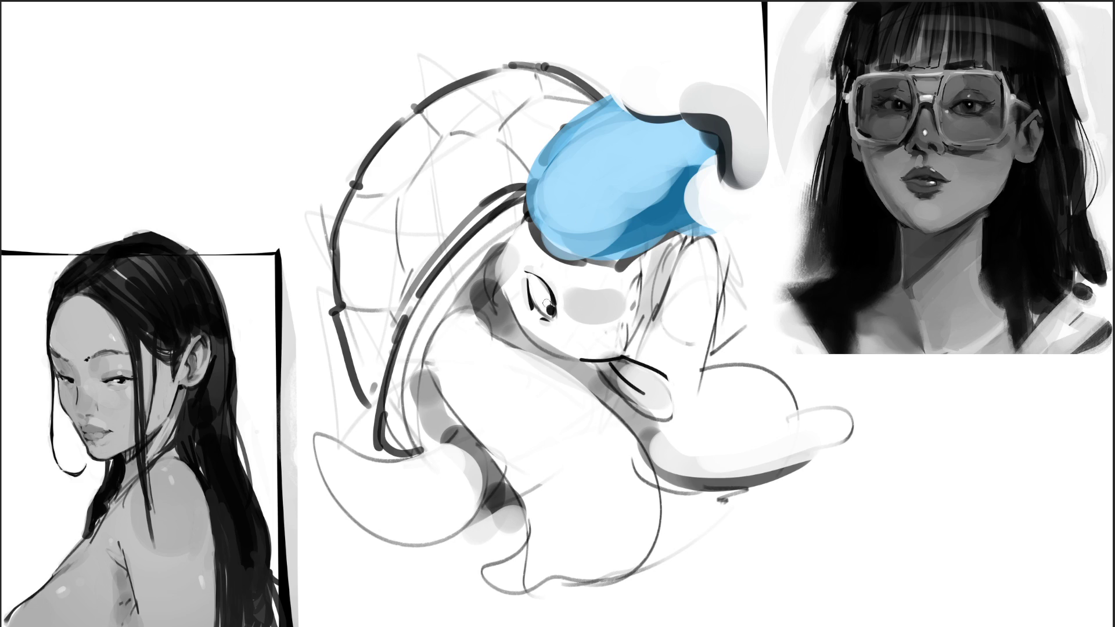
click(632, 308)
mouse_move(632, 279)
mouse_down()
mouse_move(634, 298)
mouse_move(644, 279)
mouse_move(641, 312)
mouse_move(646, 286)
mouse_move(633, 313)
mouse_move(643, 290)
mouse_up()
click(603, 334)
click(619, 330)
drag(614, 326, 618, 333)
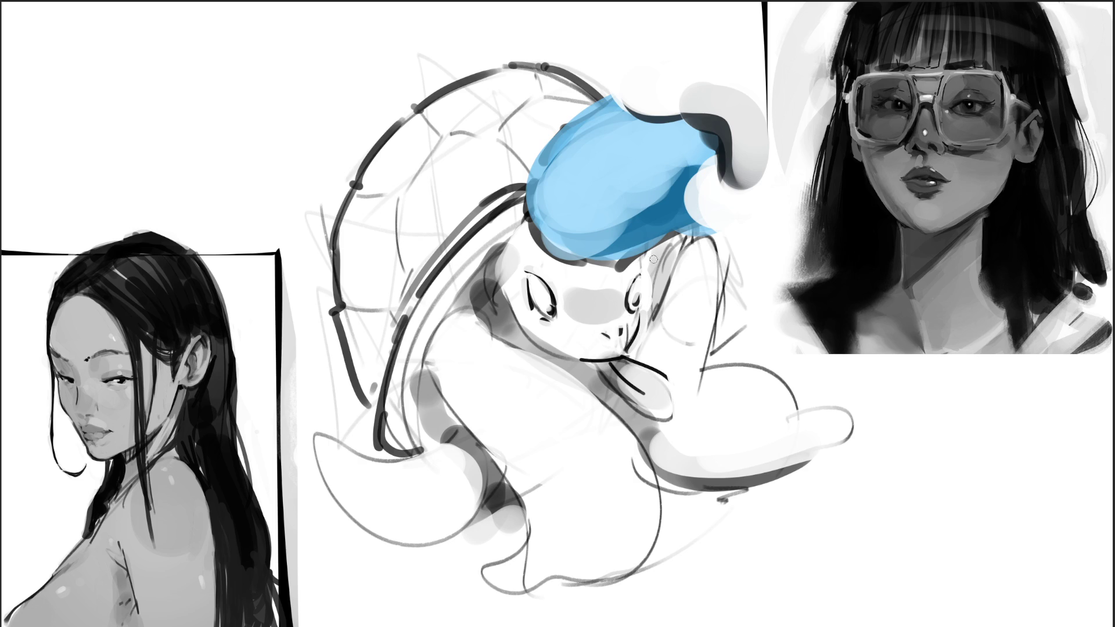
Step: Add dark ink accents beside the eyes, under the mouth, along the neck and the body's left edge
drag(647, 257, 649, 269)
mouse_move(494, 253)
mouse_down()
mouse_move(459, 302)
mouse_move(493, 285)
mouse_move(485, 310)
mouse_move(498, 317)
mouse_move(467, 299)
mouse_move(503, 302)
mouse_move(504, 334)
mouse_move(493, 331)
mouse_move(502, 320)
mouse_up()
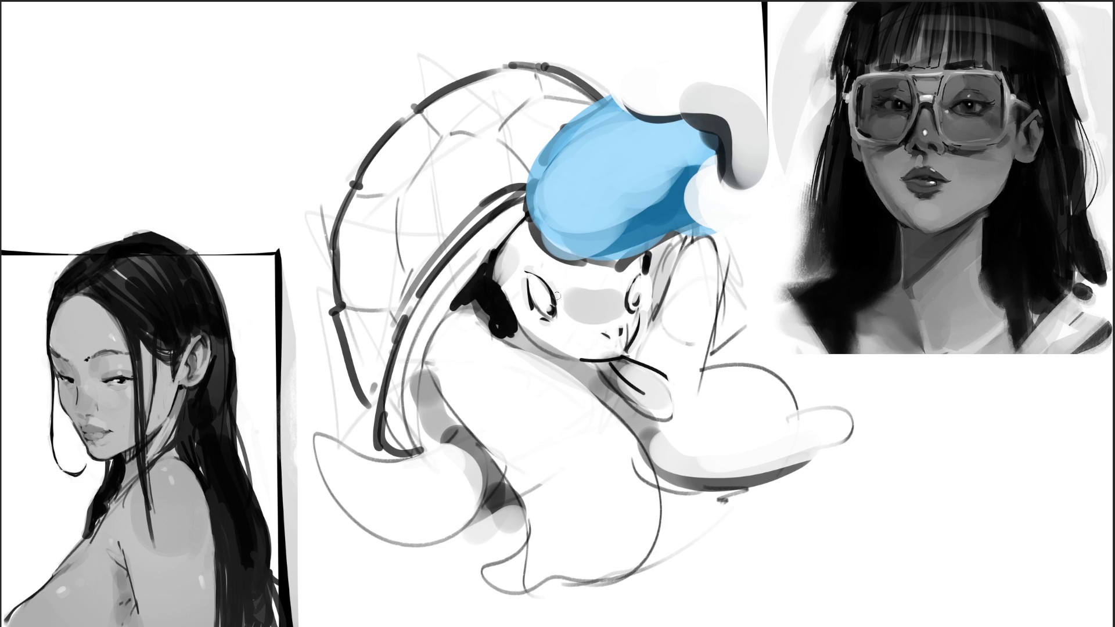
mouse_move(422, 369)
mouse_down()
mouse_move(418, 453)
mouse_move(495, 477)
mouse_move(506, 498)
mouse_up()
mouse_move(547, 355)
mouse_down()
mouse_move(581, 364)
mouse_move(597, 394)
mouse_up()
drag(655, 250, 648, 301)
drag(593, 376, 617, 417)
drag(623, 412, 633, 428)
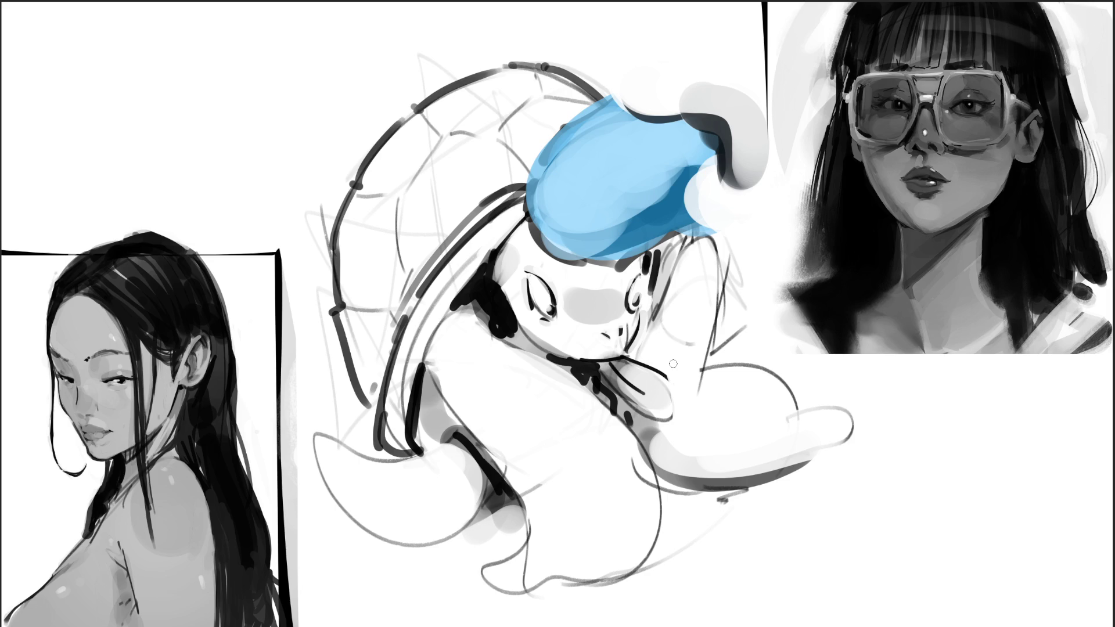
Step: Fade the old sketch layer to very pale grey and shrink the brush to a fine point
key(5)
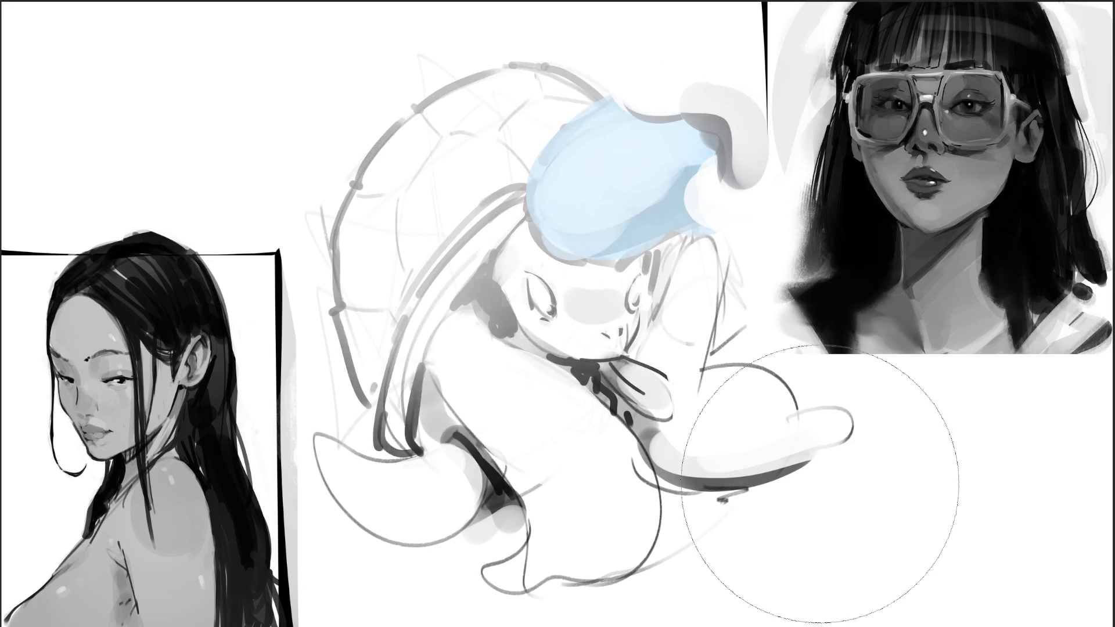
key(2)
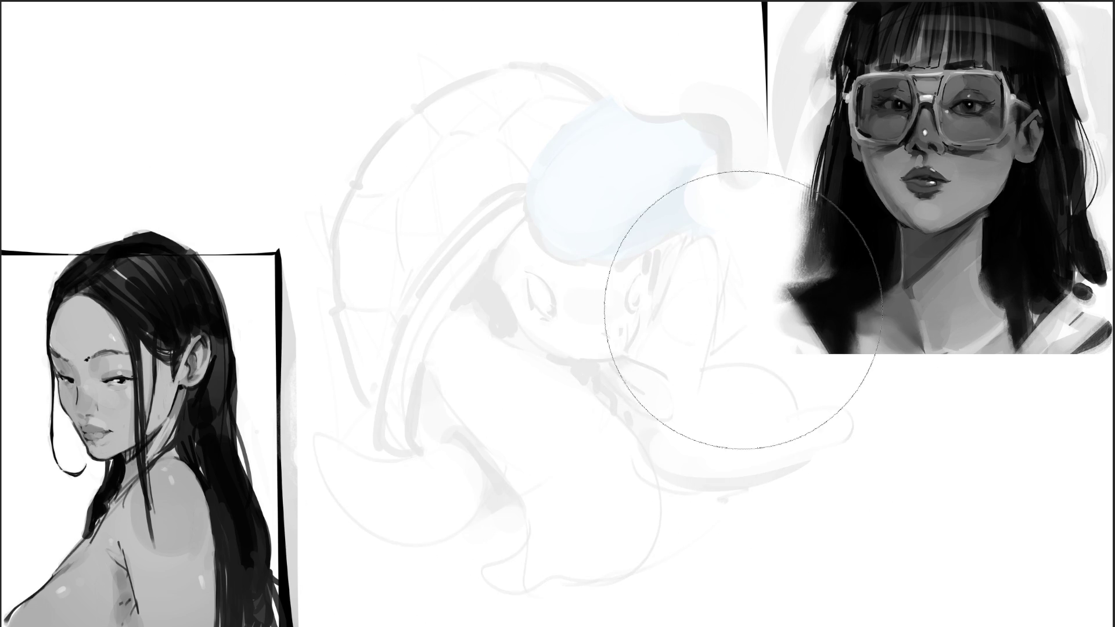
key(b)
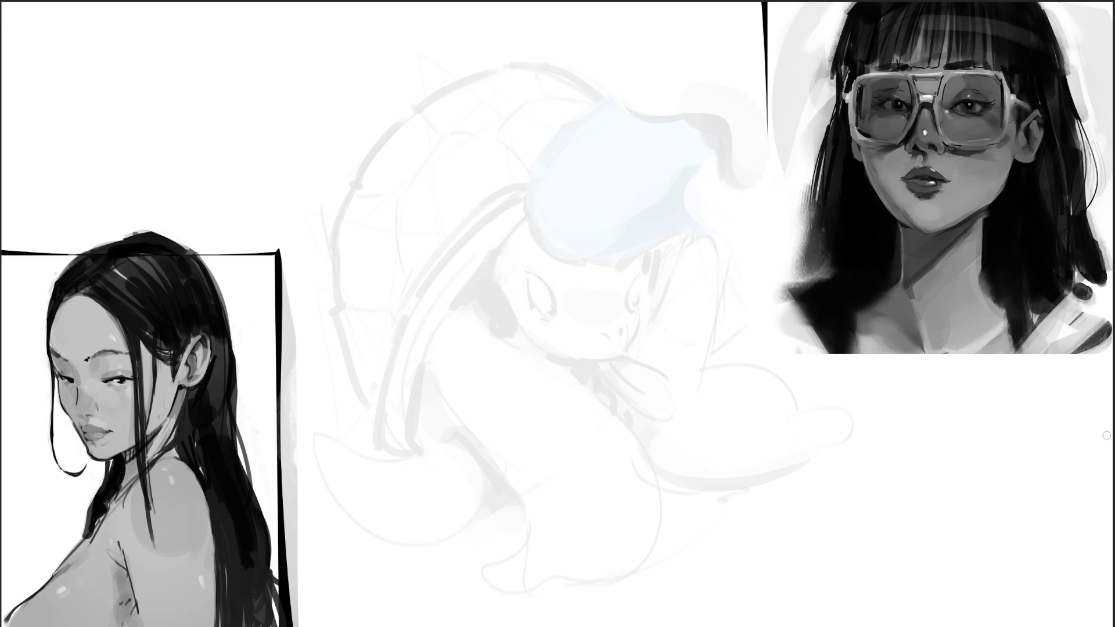
Step: Sketch the cat's head arc, eye loops, toothy grin, jaw, fanning whiskers and brow
drag(410, 240, 527, 124)
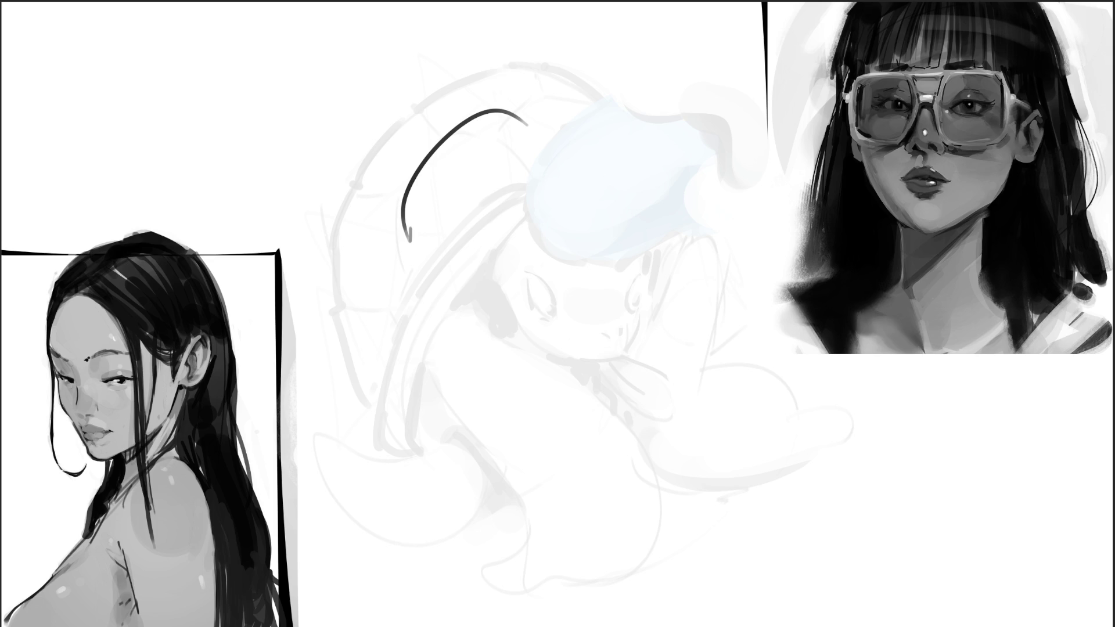
mouse_move(426, 209)
mouse_down()
mouse_move(448, 192)
mouse_move(495, 296)
mouse_up()
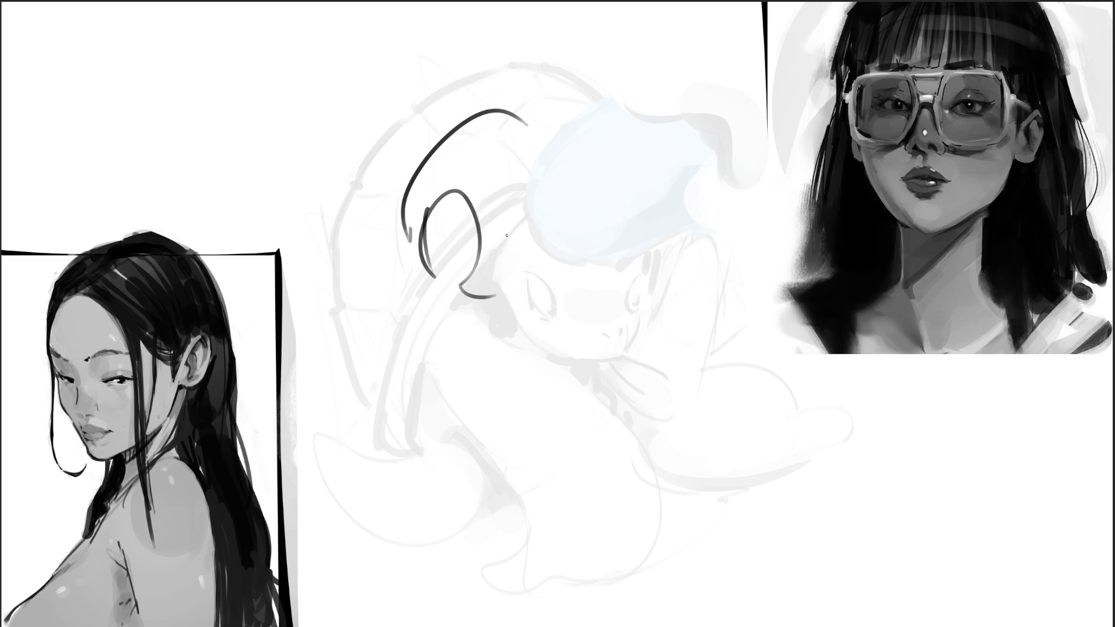
mouse_move(543, 265)
mouse_down()
mouse_move(595, 242)
mouse_move(562, 282)
mouse_move(533, 293)
mouse_up()
mouse_move(469, 303)
mouse_down()
mouse_move(526, 312)
mouse_move(562, 289)
mouse_move(543, 305)
mouse_up()
mouse_move(467, 297)
mouse_down()
mouse_move(559, 312)
mouse_move(480, 316)
mouse_move(561, 314)
mouse_move(543, 303)
mouse_up()
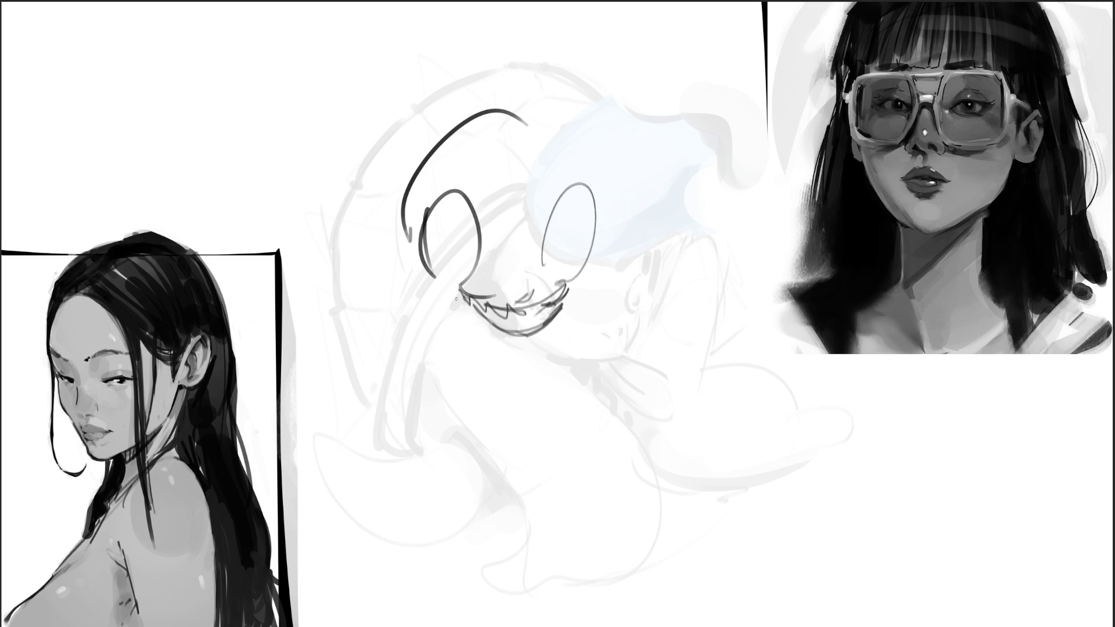
drag(485, 276, 337, 333)
mouse_move(467, 300)
mouse_down()
mouse_move(348, 366)
mouse_move(397, 348)
mouse_up()
mouse_move(567, 282)
mouse_down()
mouse_move(626, 311)
mouse_move(657, 290)
mouse_move(633, 283)
mouse_up()
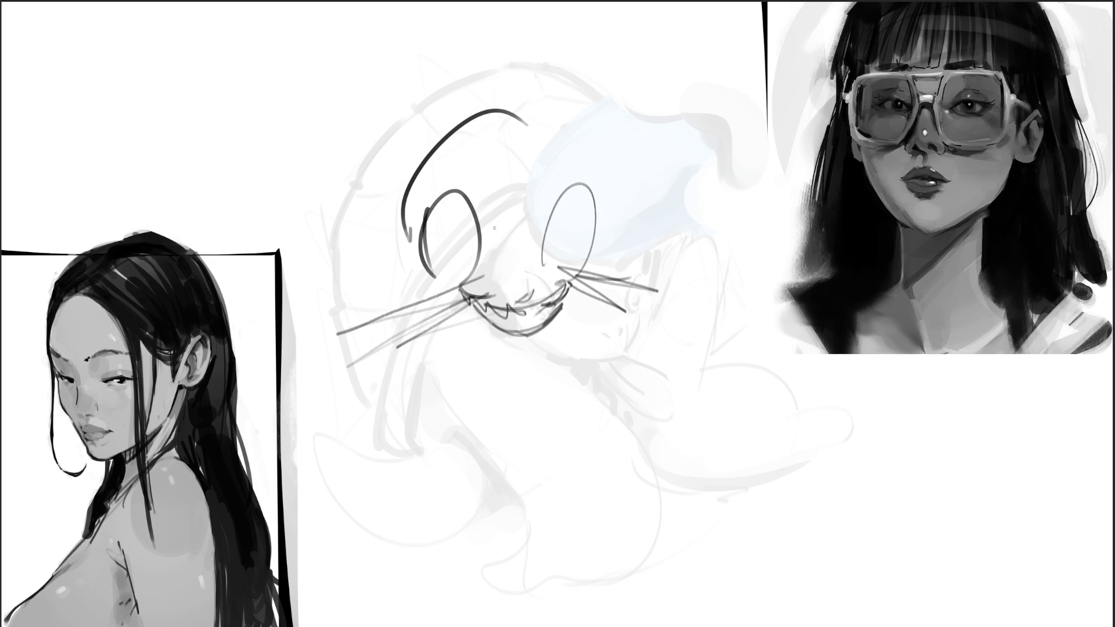
mouse_move(499, 240)
mouse_down()
mouse_move(462, 182)
mouse_move(503, 225)
mouse_move(657, 124)
mouse_up()
Step: Draw the cat's tall pointed ears above the head
drag(455, 181, 419, 179)
mouse_move(421, 183)
mouse_down()
mouse_move(384, 125)
mouse_move(430, 178)
mouse_up()
drag(403, 148, 423, 41)
mouse_move(421, 35)
mouse_down()
mouse_move(436, 143)
mouse_move(448, 135)
mouse_up()
drag(405, 9, 404, 58)
drag(413, 55, 401, 174)
mouse_move(558, 31)
mouse_down()
mouse_move(525, 124)
mouse_move(563, 160)
mouse_up()
mouse_move(555, 11)
mouse_down()
mouse_move(524, 123)
mouse_move(538, 130)
mouse_up()
mouse_move(573, 27)
mouse_down()
mouse_move(568, 162)
mouse_move(560, 137)
mouse_up()
Step: Outline the top of the cat's head, its cheeks and chin
mouse_move(535, 111)
mouse_down()
mouse_move(474, 98)
mouse_move(385, 237)
mouse_move(443, 311)
mouse_up()
drag(415, 232, 402, 253)
mouse_move(399, 269)
mouse_down()
mouse_move(395, 289)
mouse_move(463, 302)
mouse_up()
drag(449, 300, 488, 336)
mouse_move(603, 245)
mouse_down()
mouse_move(582, 284)
mouse_move(548, 309)
mouse_up()
mouse_move(497, 327)
mouse_down()
mouse_move(464, 332)
mouse_move(465, 343)
mouse_up()
Step: Draw the cat's neck, body curves and right haunch
mouse_move(437, 301)
mouse_down()
mouse_move(497, 487)
mouse_move(510, 493)
mouse_up()
mouse_move(541, 332)
mouse_down()
mouse_move(523, 357)
mouse_move(541, 506)
mouse_up()
mouse_move(526, 349)
mouse_down()
mouse_move(581, 479)
mouse_move(548, 559)
mouse_up()
drag(453, 364, 443, 436)
mouse_move(465, 393)
mouse_down()
mouse_move(448, 423)
mouse_move(555, 549)
mouse_move(564, 446)
mouse_up()
mouse_move(563, 446)
mouse_down()
mouse_move(599, 473)
mouse_move(562, 556)
mouse_up()
Step: Add the cat's legs, feet, long curving tail and ground strokes
mouse_move(597, 404)
mouse_down()
mouse_move(618, 459)
mouse_move(549, 442)
mouse_move(583, 491)
mouse_move(522, 431)
mouse_move(495, 616)
mouse_up()
drag(542, 480, 504, 614)
mouse_move(617, 430)
mouse_down()
mouse_move(645, 593)
mouse_move(661, 590)
mouse_up()
mouse_move(426, 558)
mouse_down()
mouse_move(388, 500)
mouse_move(532, 353)
mouse_move(715, 552)
mouse_move(713, 414)
mouse_up()
mouse_move(674, 350)
mouse_down()
mouse_move(724, 374)
mouse_move(987, 415)
mouse_move(872, 491)
mouse_move(650, 340)
mouse_move(662, 338)
mouse_up()
mouse_move(709, 417)
mouse_down()
mouse_move(731, 441)
mouse_move(662, 557)
mouse_move(726, 553)
mouse_up()
drag(663, 559, 755, 563)
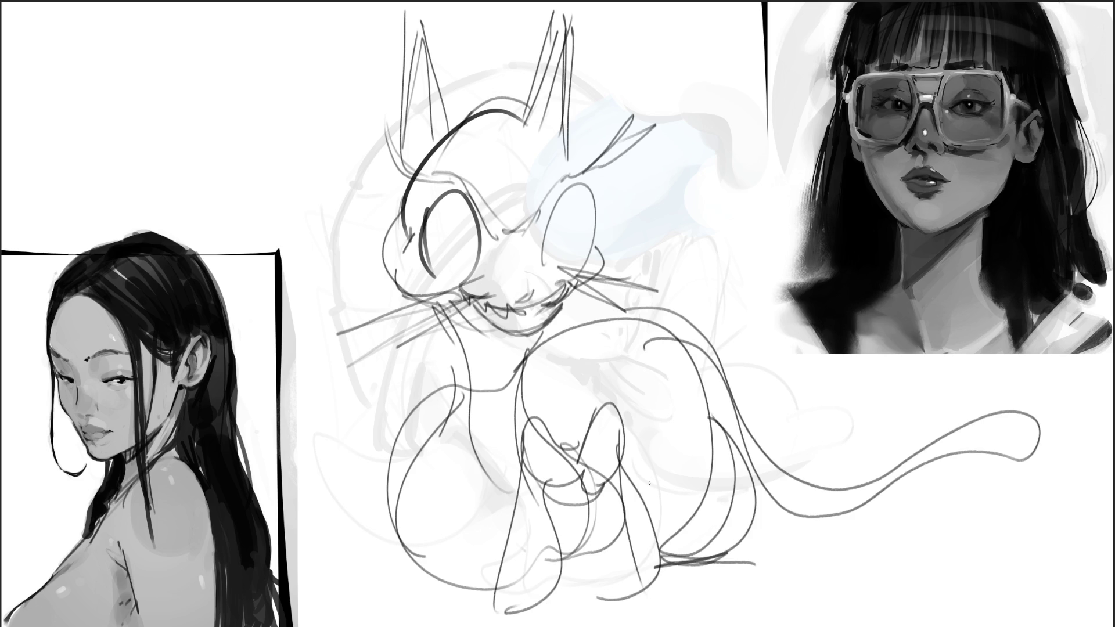
Step: Darken the insides of both cat eyes
drag(431, 221, 448, 280)
drag(567, 218, 565, 272)
drag(570, 211, 567, 263)
drag(569, 210, 566, 266)
mouse_move(570, 209)
mouse_down()
mouse_move(567, 258)
mouse_move(513, 299)
mouse_move(540, 293)
mouse_move(535, 319)
mouse_up()
Step: Sketch jagged teeth along the grin, the right cheek curve, and the head's left side and brow lines
drag(530, 304, 553, 306)
mouse_move(498, 307)
mouse_down()
mouse_move(537, 311)
mouse_move(502, 329)
mouse_up()
mouse_move(504, 312)
mouse_down()
mouse_move(512, 329)
mouse_move(561, 318)
mouse_move(575, 336)
mouse_up()
drag(540, 296, 578, 344)
drag(599, 234, 572, 308)
mouse_move(423, 166)
mouse_down()
mouse_move(395, 208)
mouse_move(388, 284)
mouse_up()
mouse_move(466, 197)
mouse_down()
mouse_move(556, 179)
mouse_move(520, 202)
mouse_up()
drag(505, 189, 541, 184)
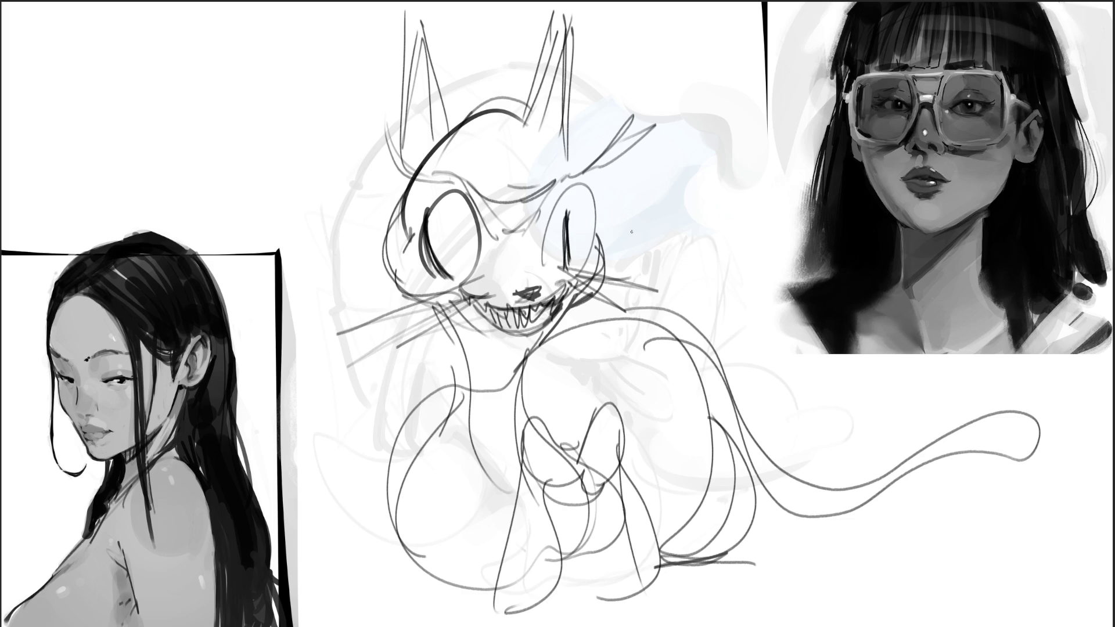
Step: Sweep a large soft low-opacity eraser across the cat to fade it to faint grey lines
mouse_move(813, 360)
mouse_down()
mouse_move(639, 204)
mouse_move(494, 145)
mouse_move(581, 465)
mouse_move(386, 366)
mouse_move(772, 398)
mouse_move(747, 374)
mouse_move(747, 424)
mouse_up()
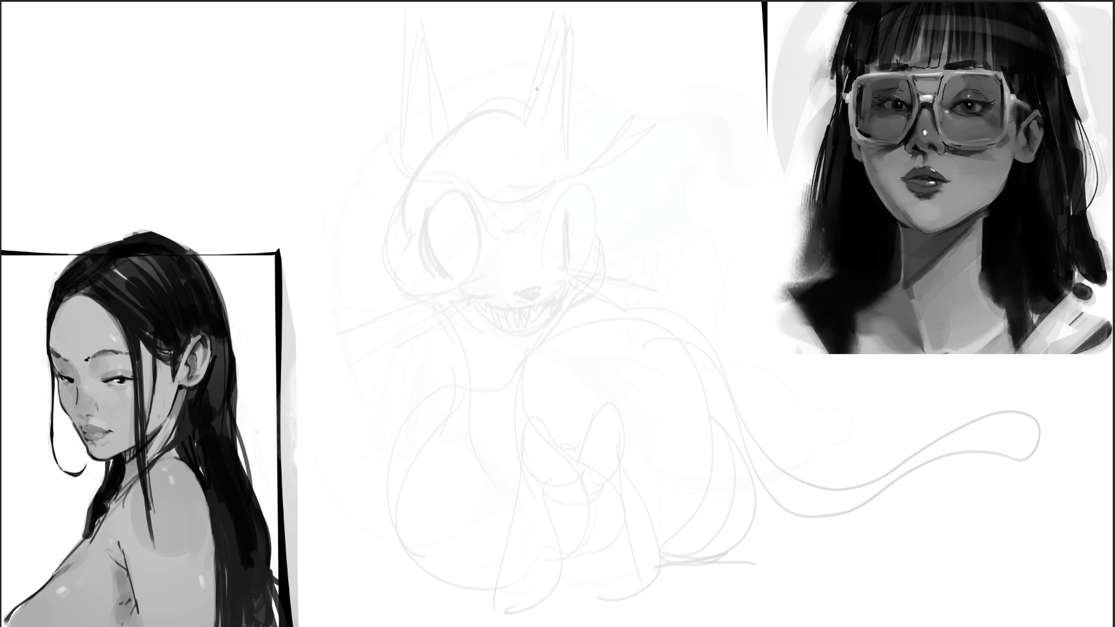
Step: Scribble the figure's head loop with curly hair bun and face shapes
mouse_move(528, 79)
mouse_down()
mouse_move(534, 106)
mouse_move(552, 64)
mouse_move(561, 87)
mouse_move(610, 45)
mouse_up()
drag(557, 97, 563, 133)
mouse_move(584, 87)
mouse_down()
mouse_move(572, 114)
mouse_move(662, 36)
mouse_up()
drag(604, 58, 651, 35)
drag(656, 40, 657, 59)
drag(610, 88, 663, 53)
mouse_move(665, 58)
mouse_down()
mouse_move(674, 67)
mouse_move(684, 57)
mouse_up()
drag(686, 55, 689, 71)
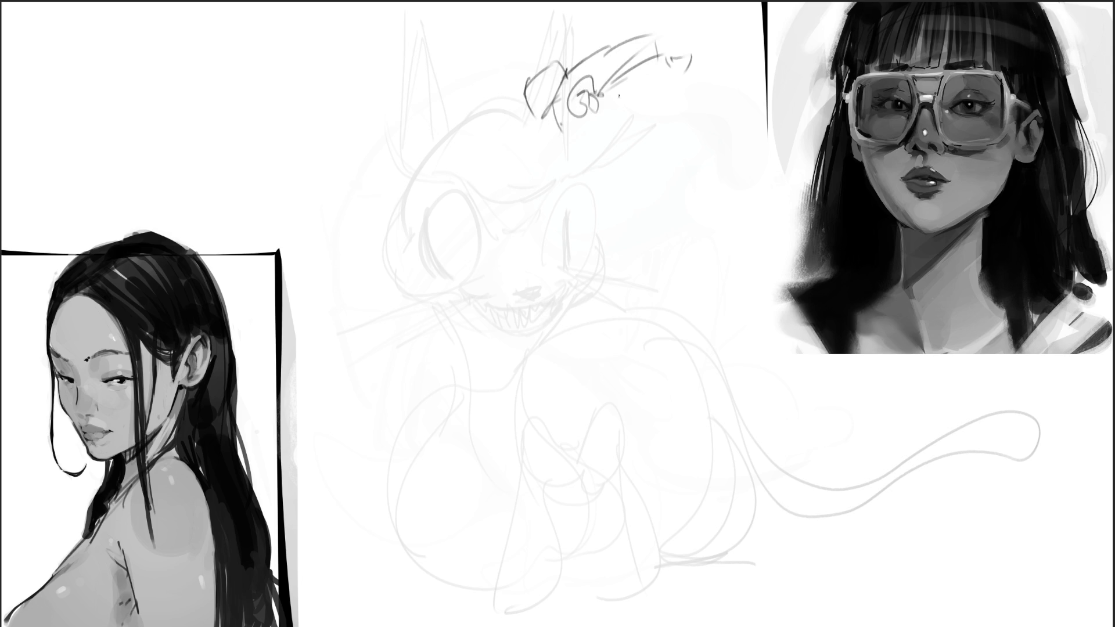
mouse_move(633, 103)
mouse_down()
mouse_move(636, 114)
mouse_move(663, 82)
mouse_up()
drag(667, 119, 670, 131)
mouse_move(685, 76)
mouse_down()
mouse_move(669, 156)
mouse_move(735, 116)
mouse_up()
Step: Block in the shoulders, torso, long vertical body lines and an arm loop
drag(672, 152, 670, 169)
drag(597, 156, 651, 169)
drag(579, 156, 576, 168)
mouse_move(570, 125)
mouse_down()
mouse_move(578, 197)
mouse_move(613, 219)
mouse_up()
mouse_move(609, 223)
mouse_down()
mouse_move(613, 236)
mouse_move(566, 256)
mouse_move(542, 288)
mouse_up()
drag(563, 141, 552, 290)
drag(581, 195, 608, 233)
drag(603, 253, 600, 268)
drag(565, 146, 560, 361)
mouse_move(546, 267)
mouse_down()
mouse_move(677, 325)
mouse_move(564, 317)
mouse_up()
drag(535, 207, 537, 281)
drag(556, 207, 462, 328)
Step: Sketch the arms, lap strokes and zigzag legs down to the bottom
mouse_move(533, 280)
mouse_down()
mouse_move(687, 320)
mouse_move(623, 340)
mouse_up()
mouse_move(678, 219)
mouse_down()
mouse_move(629, 331)
mouse_move(764, 291)
mouse_move(605, 331)
mouse_up()
mouse_move(603, 330)
mouse_down()
mouse_move(482, 338)
mouse_move(758, 297)
mouse_up()
drag(710, 262, 749, 318)
drag(585, 326, 641, 433)
mouse_move(543, 304)
mouse_down()
mouse_move(557, 327)
mouse_move(702, 372)
mouse_move(722, 456)
mouse_up()
mouse_move(718, 352)
mouse_down()
mouse_move(774, 468)
mouse_move(643, 596)
mouse_up()
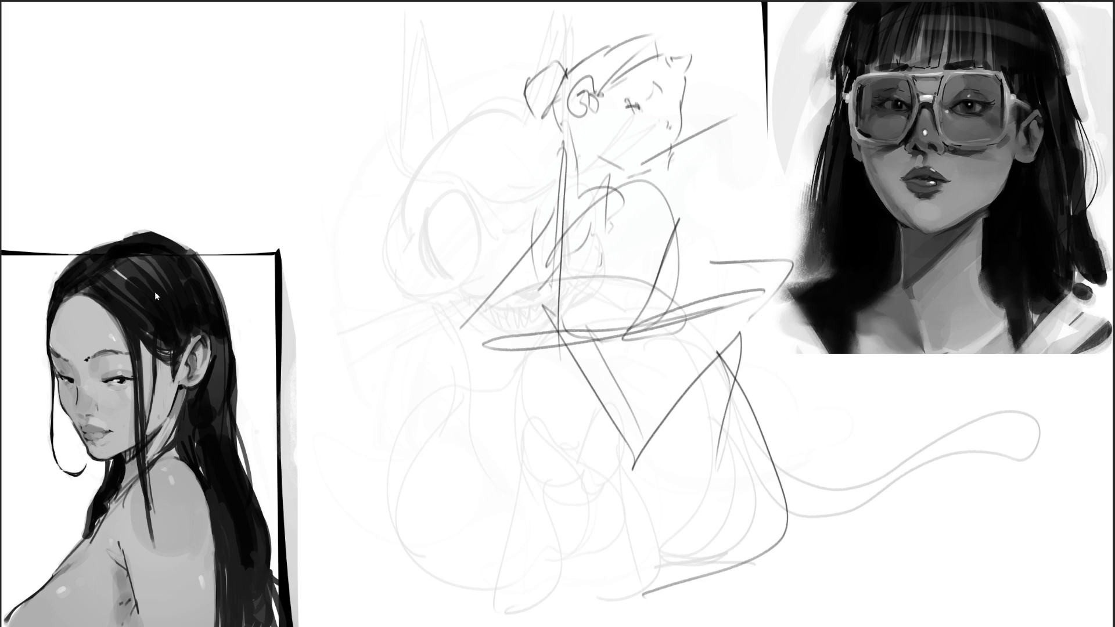
Step: Mirror the gesture sketch, move it left between the portraits, and lighten it with a large eraser
key(h)
key(ctrl+t)
drag(774, 212, 585, 170)
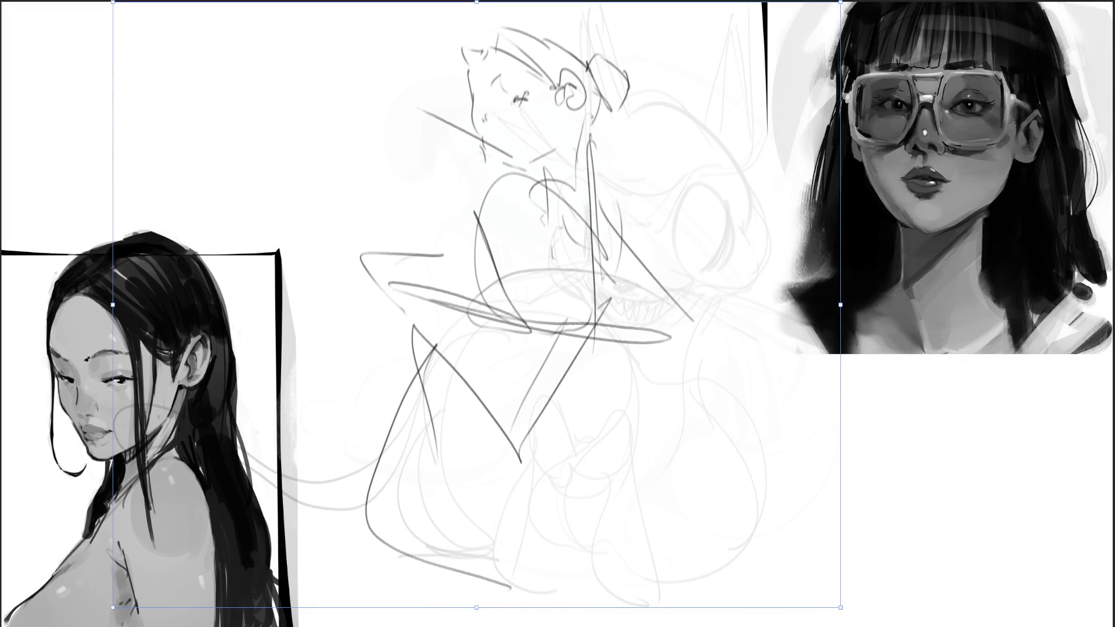
key(Return)
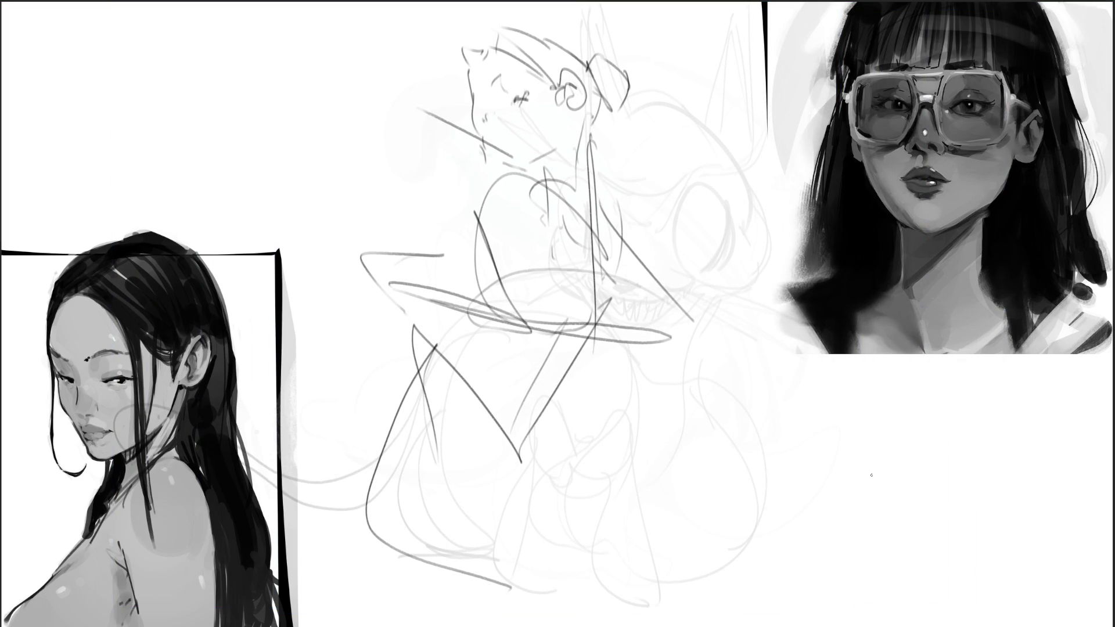
key(e)
mouse_move(622, 157)
mouse_down()
mouse_move(530, 116)
mouse_move(407, 406)
mouse_move(644, 625)
mouse_up()
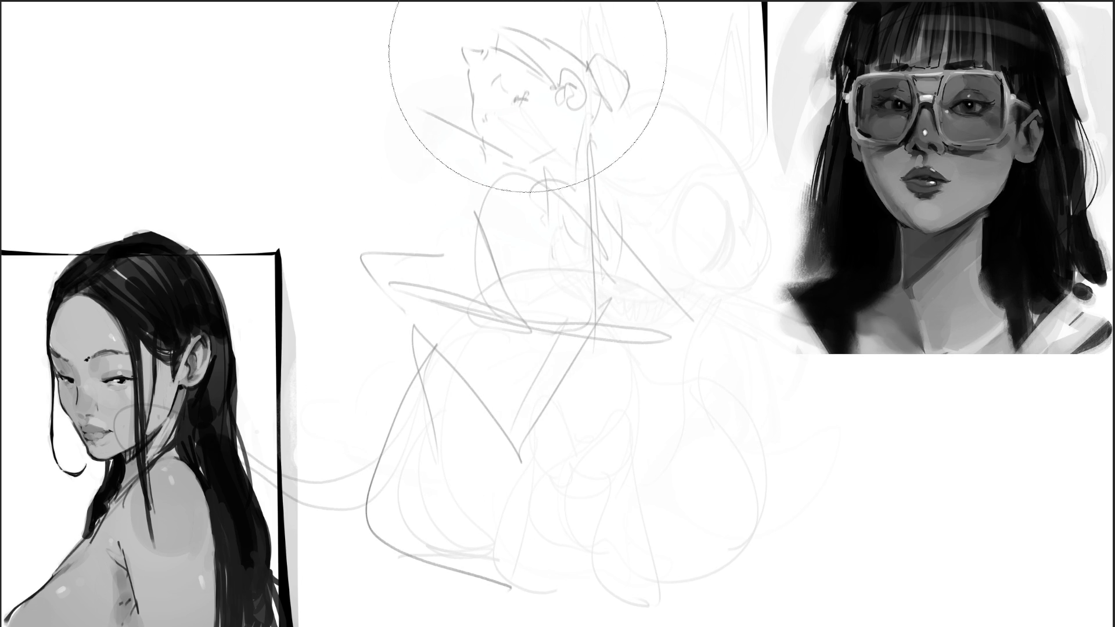
Step: Darken the closed eye and block in straight construction lines around the face, undoing one jaw stroke
mouse_move(513, 102)
mouse_down()
mouse_move(529, 97)
mouse_move(489, 116)
mouse_move(471, 105)
mouse_move(514, 70)
mouse_move(511, 175)
mouse_up()
key(ctrl+z)
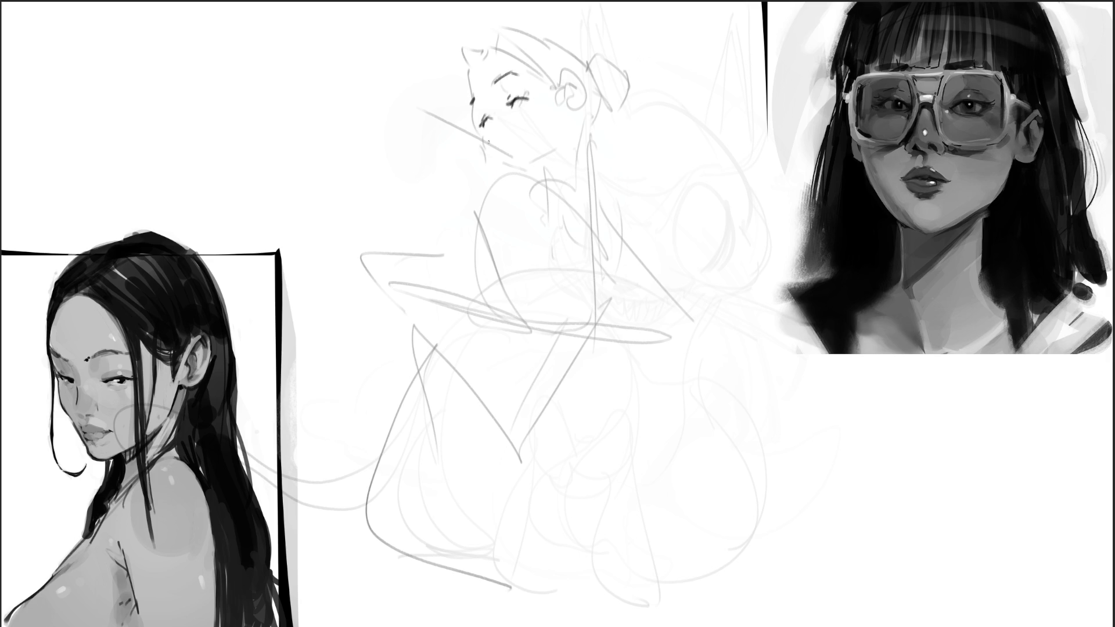
drag(472, 53, 500, 168)
drag(411, 140, 514, 160)
drag(410, 226, 617, 100)
drag(566, 9, 566, 199)
drag(459, 192, 560, 152)
drag(562, 48, 592, 250)
mouse_move(468, 92)
mouse_down()
mouse_move(518, 32)
mouse_move(586, 171)
mouse_up()
drag(562, 57, 580, 174)
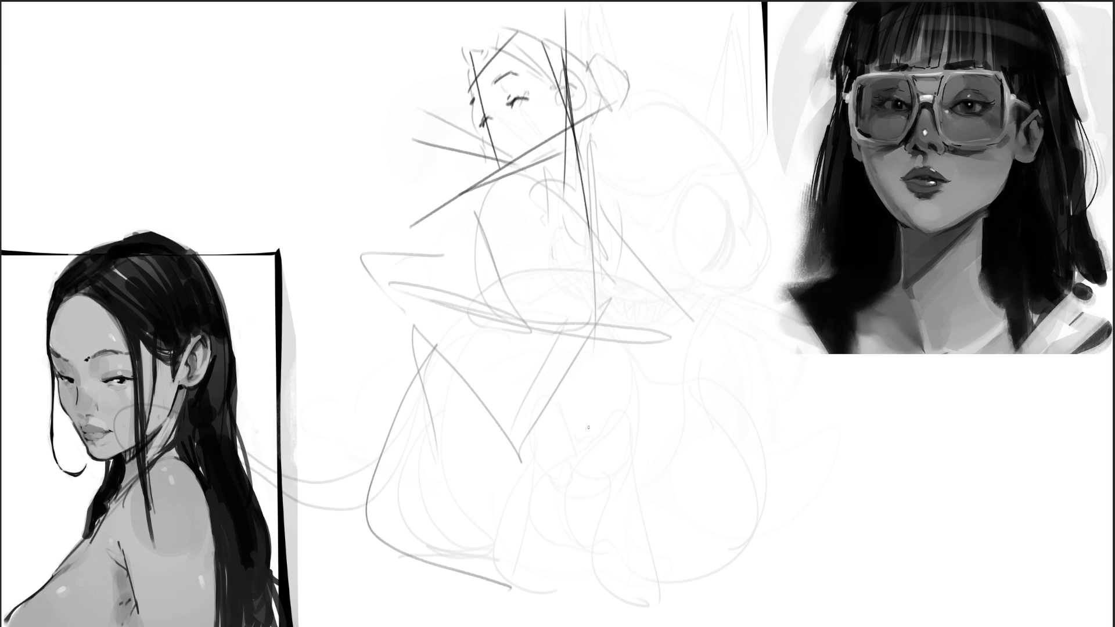
Step: Rough in the collar, neck, shoulder and diagonal torso lines, plus strokes right of the face
mouse_move(523, 167)
mouse_down()
mouse_move(578, 163)
mouse_move(457, 216)
mouse_move(464, 270)
mouse_up()
drag(473, 191, 488, 302)
mouse_move(498, 159)
mouse_down()
mouse_move(546, 243)
mouse_move(558, 321)
mouse_up()
mouse_move(454, 205)
mouse_down()
mouse_move(557, 322)
mouse_move(659, 198)
mouse_move(614, 196)
mouse_up()
drag(582, 212, 622, 155)
drag(648, 73, 659, 305)
drag(660, 140, 664, 296)
drag(661, 84, 623, 212)
drag(617, 120, 681, 112)
mouse_move(657, 111)
mouse_down()
mouse_move(716, 105)
mouse_move(700, 104)
mouse_up()
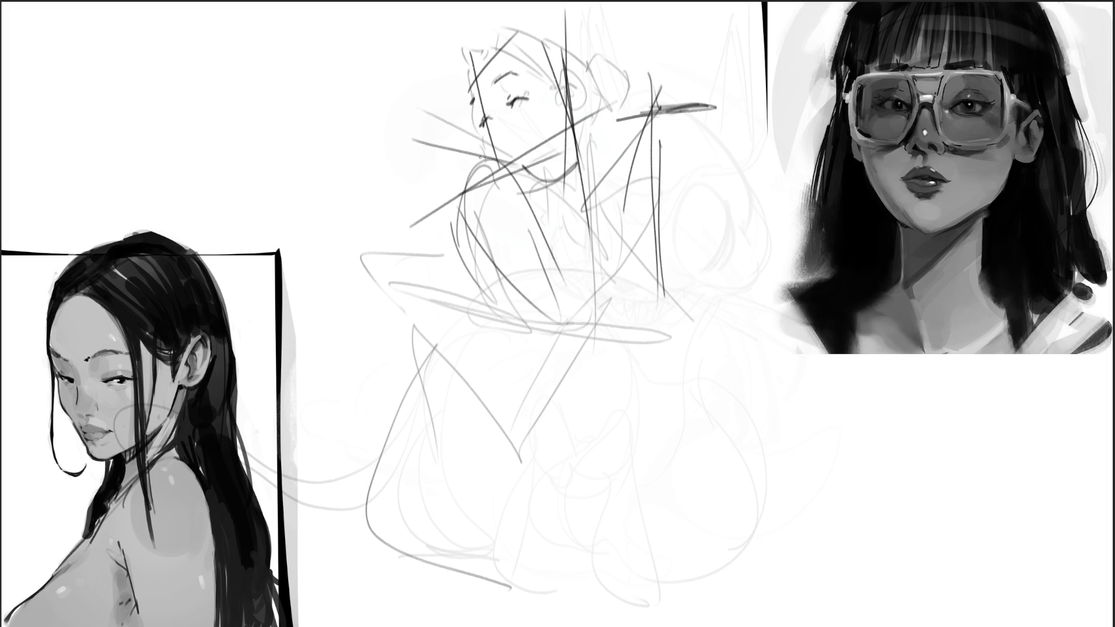
Step: Sketch loose loops in the blank upper-left area
mouse_move(229, 206)
mouse_down()
mouse_move(244, 113)
mouse_move(279, 180)
mouse_up()
mouse_move(221, 139)
mouse_down()
mouse_move(323, 6)
mouse_move(346, 174)
mouse_up()
drag(288, 175, 418, 165)
drag(276, 212, 422, 195)
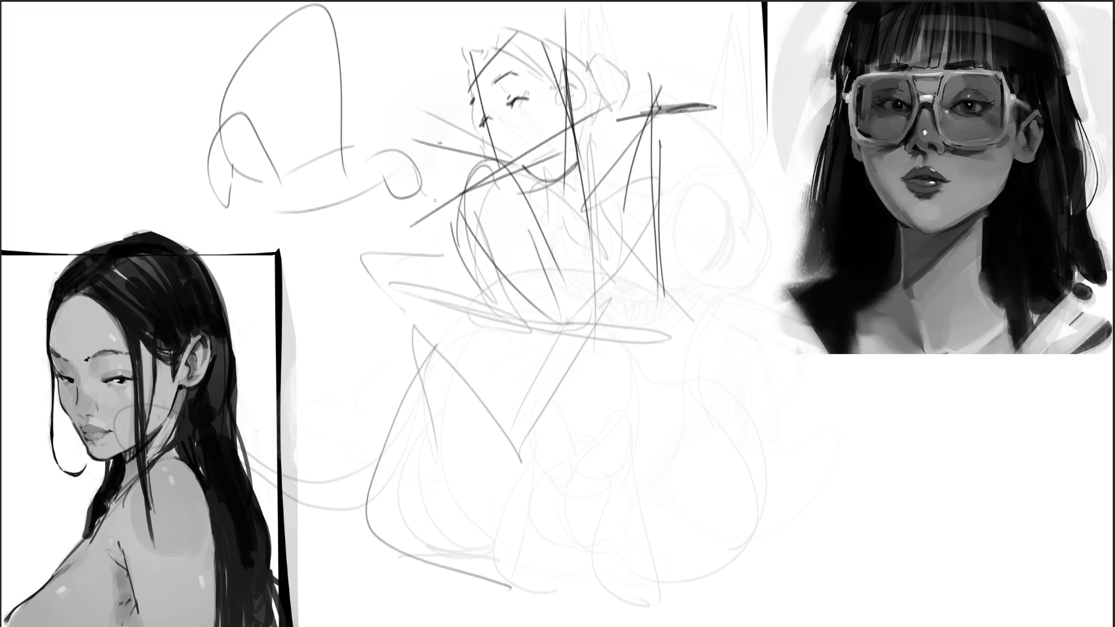
Step: Add a vertical torso line and long curves sweeping across the lap and down the legs
drag(577, 114, 561, 236)
mouse_move(525, 193)
mouse_down()
mouse_move(584, 233)
mouse_move(592, 183)
mouse_up()
mouse_move(530, 339)
mouse_down()
mouse_move(621, 296)
mouse_move(665, 331)
mouse_move(552, 363)
mouse_up()
drag(462, 233, 496, 364)
mouse_move(465, 268)
mouse_down()
mouse_move(557, 375)
mouse_move(598, 337)
mouse_up()
mouse_move(599, 375)
mouse_down()
mouse_move(567, 459)
mouse_move(480, 409)
mouse_move(371, 456)
mouse_move(422, 572)
mouse_up()
Step: Sketch the leg curves, triangular lap shape, two lower-right parallel curves and a large loop
drag(471, 410, 401, 552)
drag(449, 425, 463, 529)
drag(406, 524, 465, 530)
drag(420, 529, 562, 575)
mouse_move(488, 430)
mouse_down()
mouse_move(611, 548)
mouse_move(589, 593)
mouse_up()
mouse_move(611, 410)
mouse_down()
mouse_move(628, 523)
mouse_move(616, 552)
mouse_move(467, 552)
mouse_move(482, 616)
mouse_move(633, 563)
mouse_move(709, 552)
mouse_up()
drag(625, 487, 706, 553)
drag(635, 491, 711, 577)
mouse_move(578, 497)
mouse_down()
mouse_move(697, 418)
mouse_move(674, 575)
mouse_move(587, 610)
mouse_move(606, 510)
mouse_move(728, 600)
mouse_up()
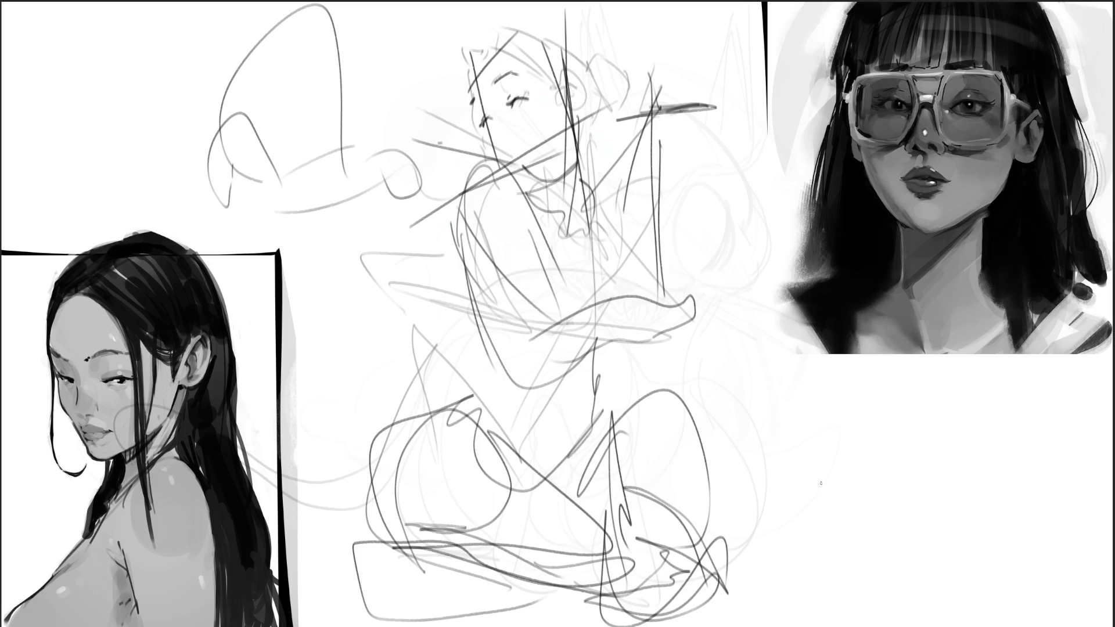
key(ctrl+t)
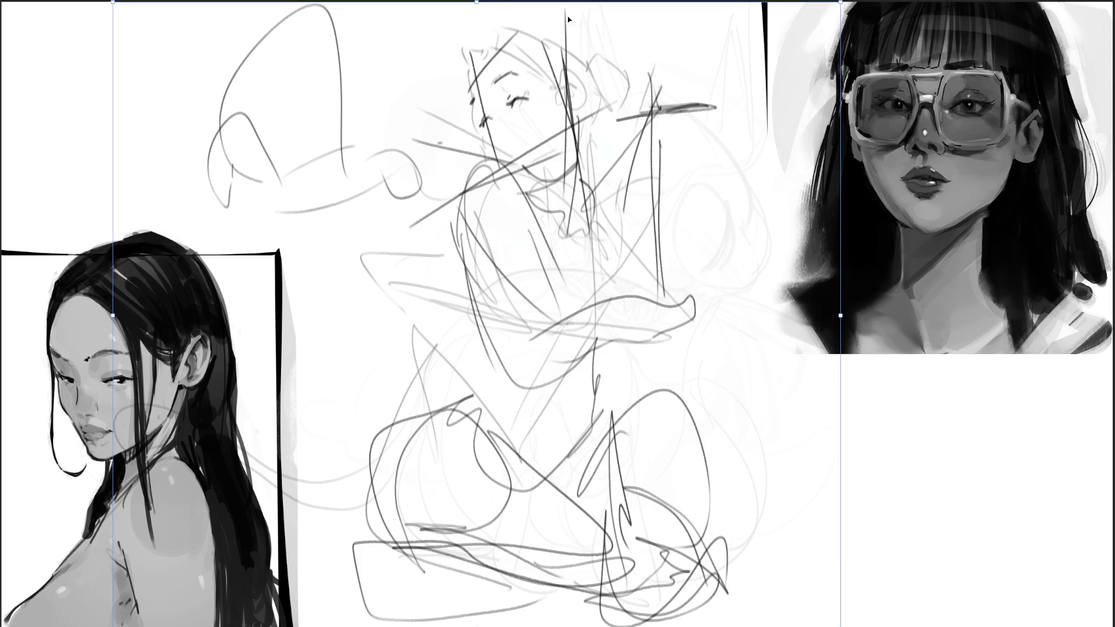
Step: Skew the sketch slightly, pushing its top right and its left side outward
drag(843, 4, 847, 9)
drag(481, 3, 501, 4)
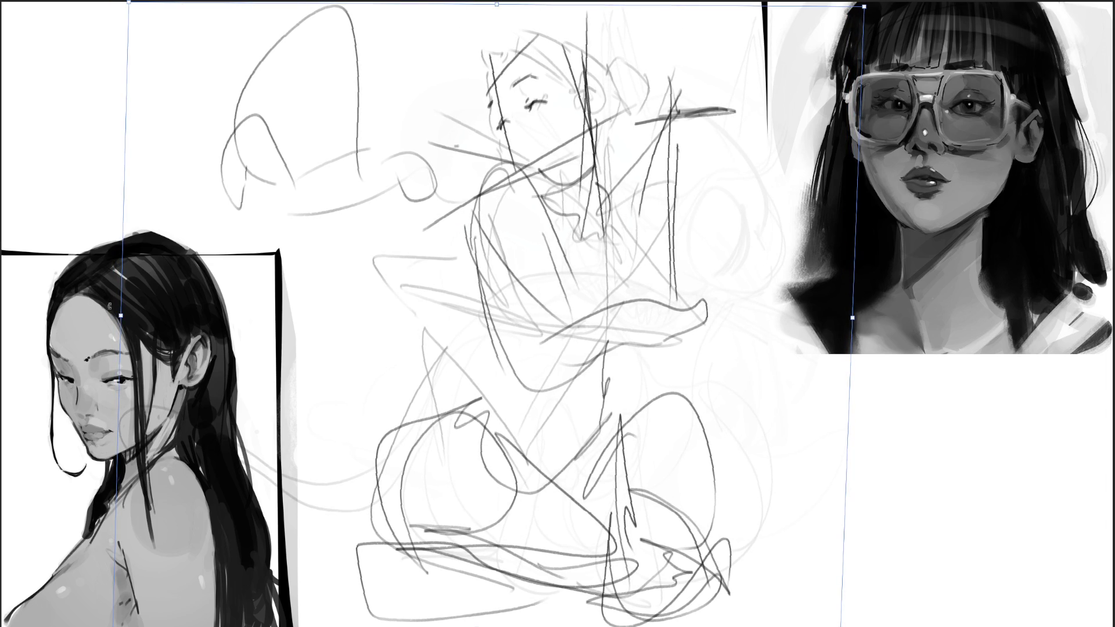
drag(121, 316, 117, 311)
key(Return)
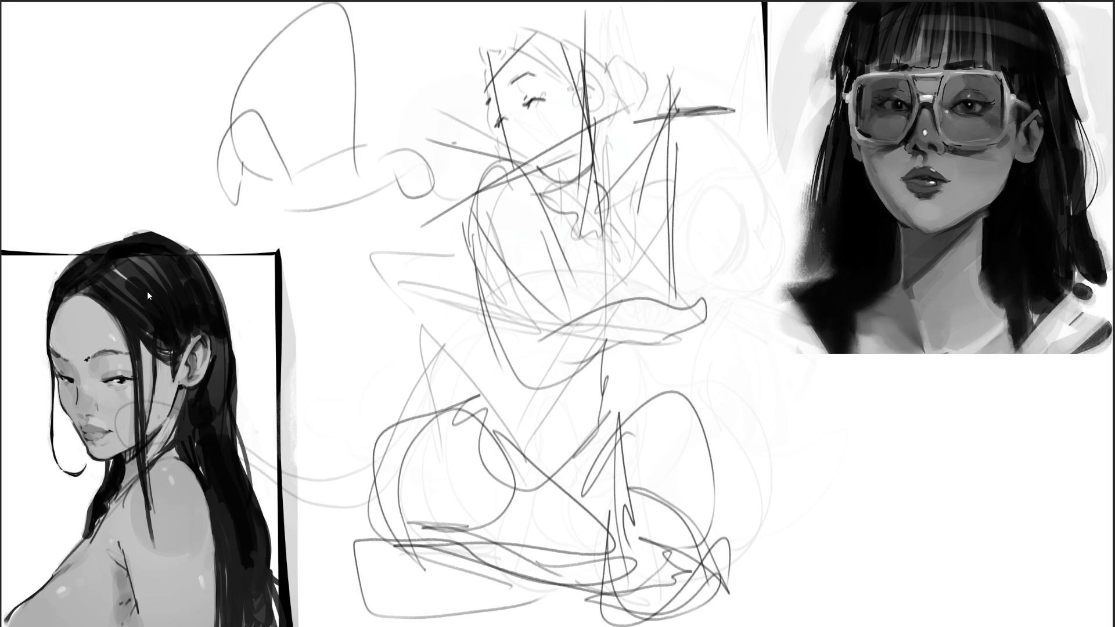
Step: Mirror the sketch horizontally and shift it about 120 px to the right
key(h)
key(ctrl+t)
drag(639, 155, 712, 149)
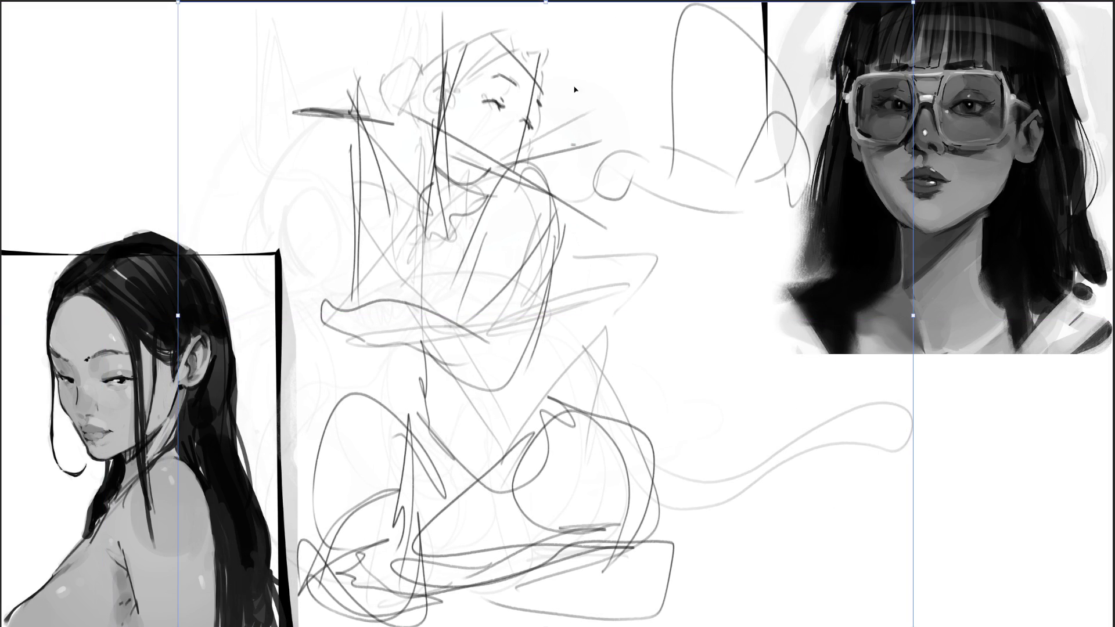
key(Return)
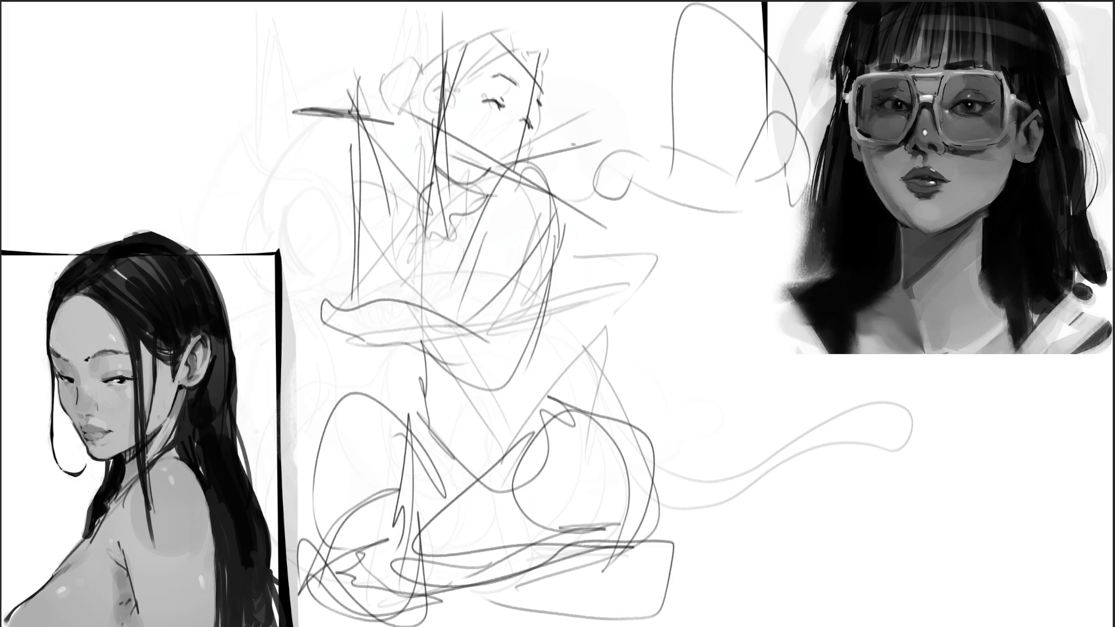
mouse_move(443, 90)
mouse_down()
mouse_move(425, 106)
mouse_move(441, 110)
mouse_up()
Step: Fade the flipped sketch to light grey, then ink a lip stroke and the jaw line
key(bracketright)
key(bracketright)
key(bracketright)
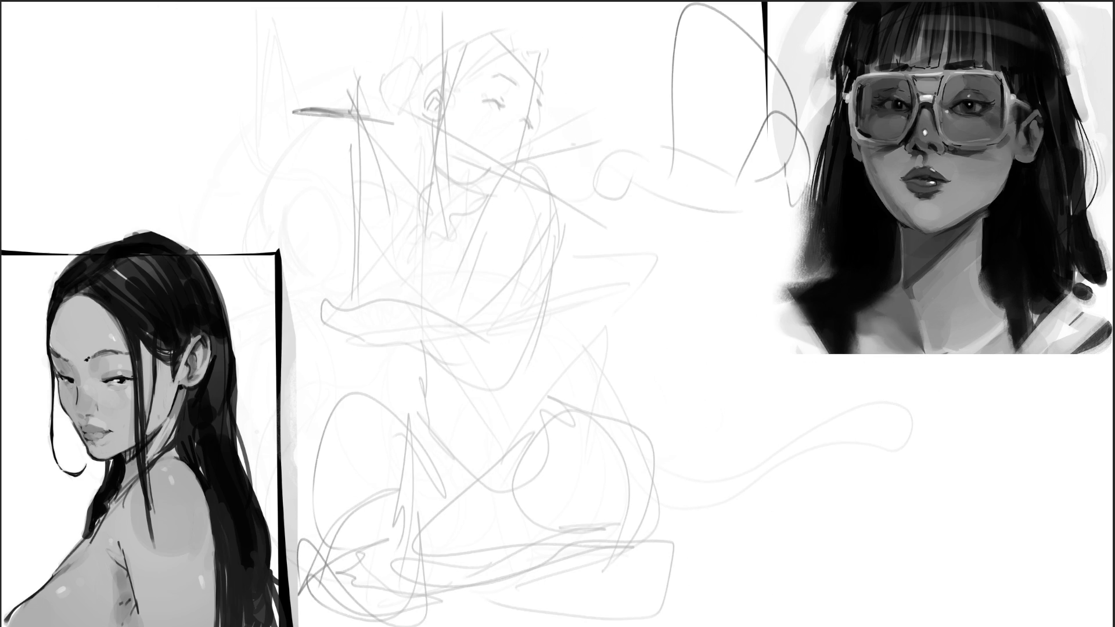
key(ctrl+z)
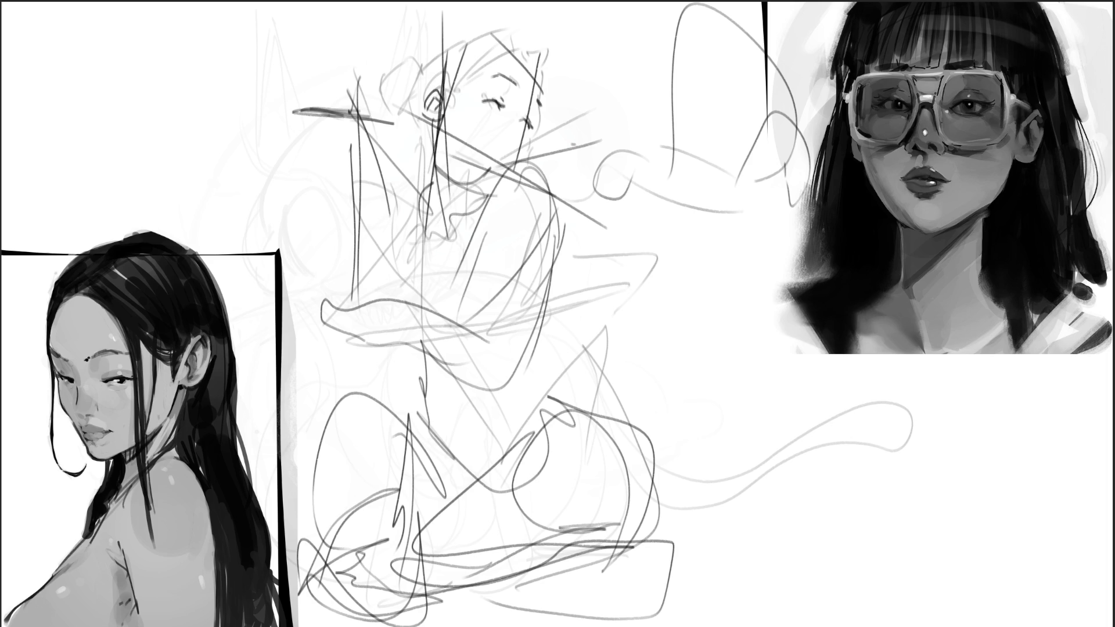
key(ctrl+z)
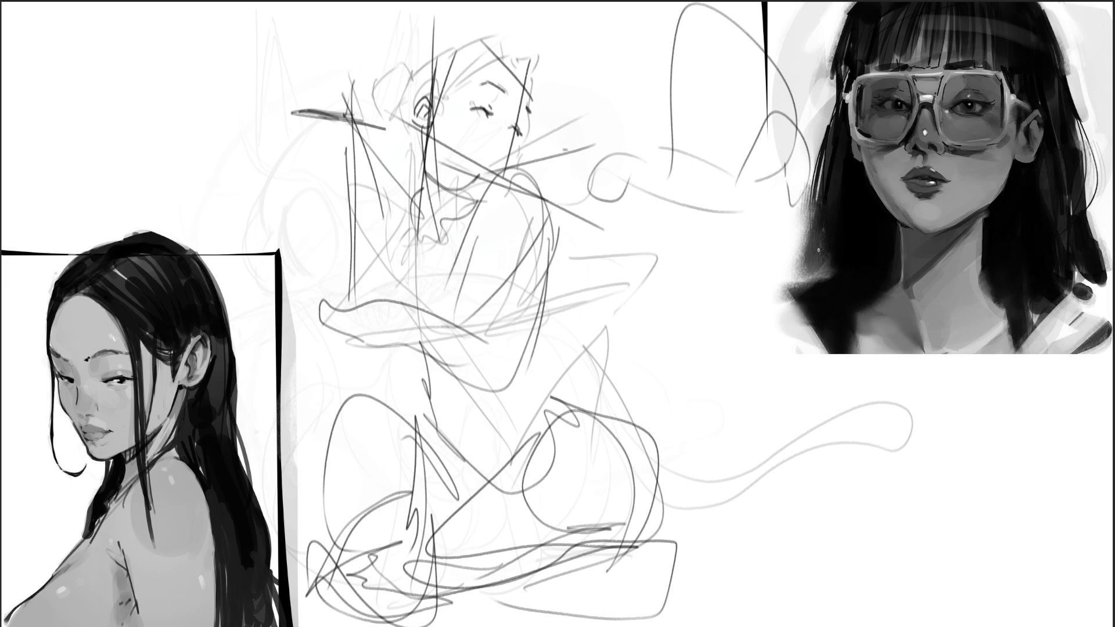
mouse_move(494, 146)
mouse_down()
mouse_move(406, 348)
mouse_move(639, 435)
mouse_move(726, 116)
mouse_up()
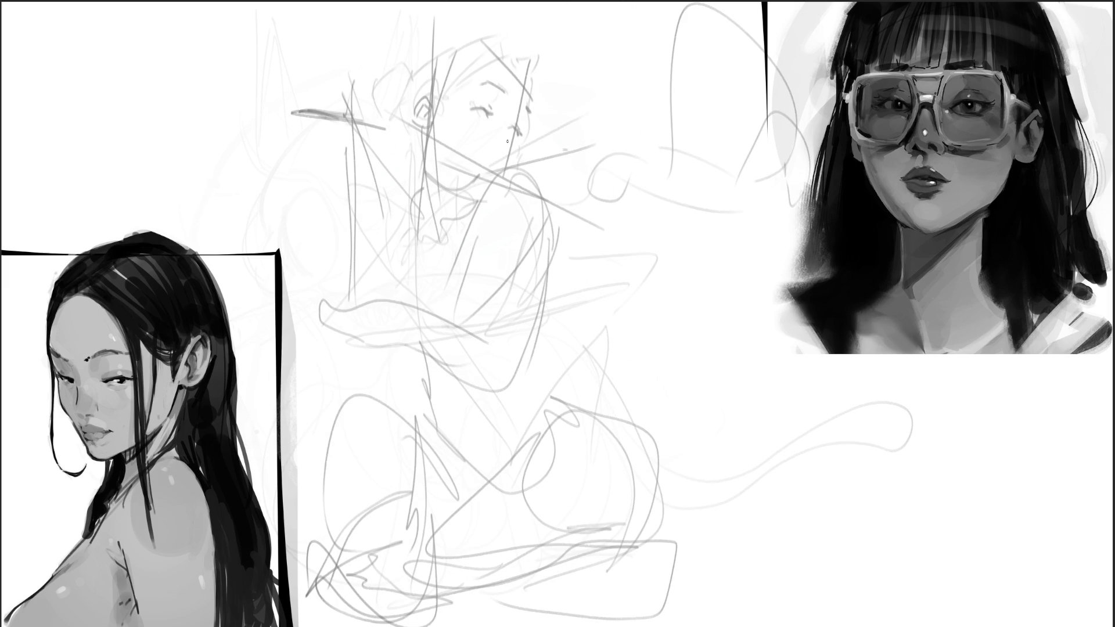
mouse_move(509, 145)
mouse_down()
mouse_move(498, 174)
mouse_move(464, 198)
mouse_up()
mouse_move(433, 133)
mouse_down()
mouse_move(445, 158)
mouse_move(410, 115)
mouse_move(488, 109)
mouse_up()
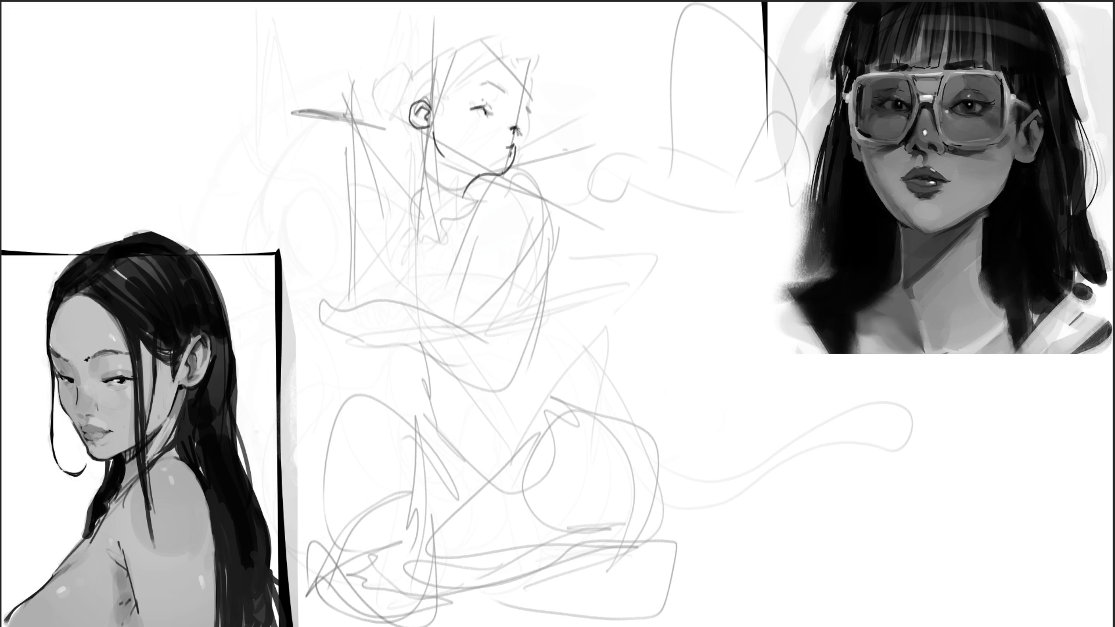
Step: Draw the nose and cheek contour over several retries, and add an eyebrow above the eye
drag(530, 108, 513, 148)
key(ctrl+z)
drag(531, 96, 519, 141)
key(ctrl+z)
Step: Draw the neck lines below the ear and jaw, then shift the head slightly left
key(ctrl+z)
drag(487, 85, 524, 112)
Step: Outline the top and left of the head and draw the hair bun
mouse_move(438, 102)
mouse_down()
mouse_move(500, 58)
mouse_move(540, 61)
mouse_move(531, 149)
mouse_up()
mouse_move(511, 57)
mouse_down()
mouse_move(480, 30)
mouse_move(437, 70)
mouse_up()
drag(435, 83, 424, 99)
mouse_move(448, 53)
mouse_down()
mouse_move(420, 70)
mouse_move(420, 140)
mouse_up()
drag(411, 93, 391, 135)
mouse_move(394, 94)
mouse_down()
mouse_move(369, 87)
mouse_move(364, 70)
mouse_up()
mouse_move(392, 55)
mouse_down()
mouse_move(411, 70)
mouse_move(386, 98)
mouse_up()
mouse_move(428, 135)
mouse_down()
mouse_move(415, 157)
mouse_move(427, 188)
mouse_up()
key(ctrl+z)
drag(428, 130, 460, 203)
mouse_move(444, 161)
mouse_down()
mouse_move(462, 197)
mouse_move(540, 185)
mouse_move(553, 213)
mouse_up()
key(ctrl+z)
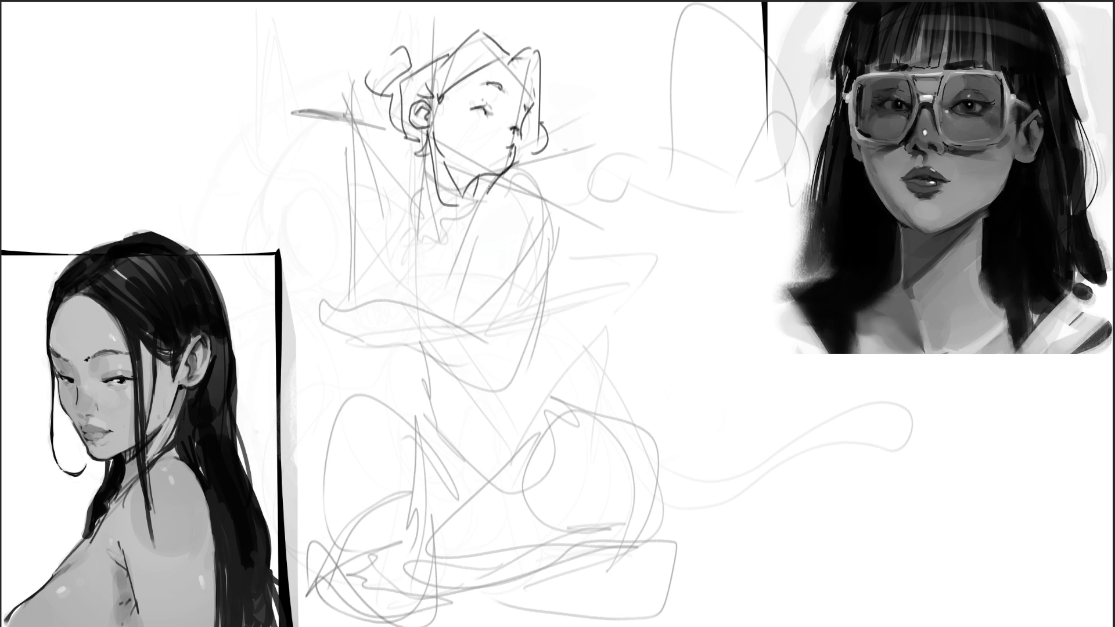
drag(428, 141, 465, 217)
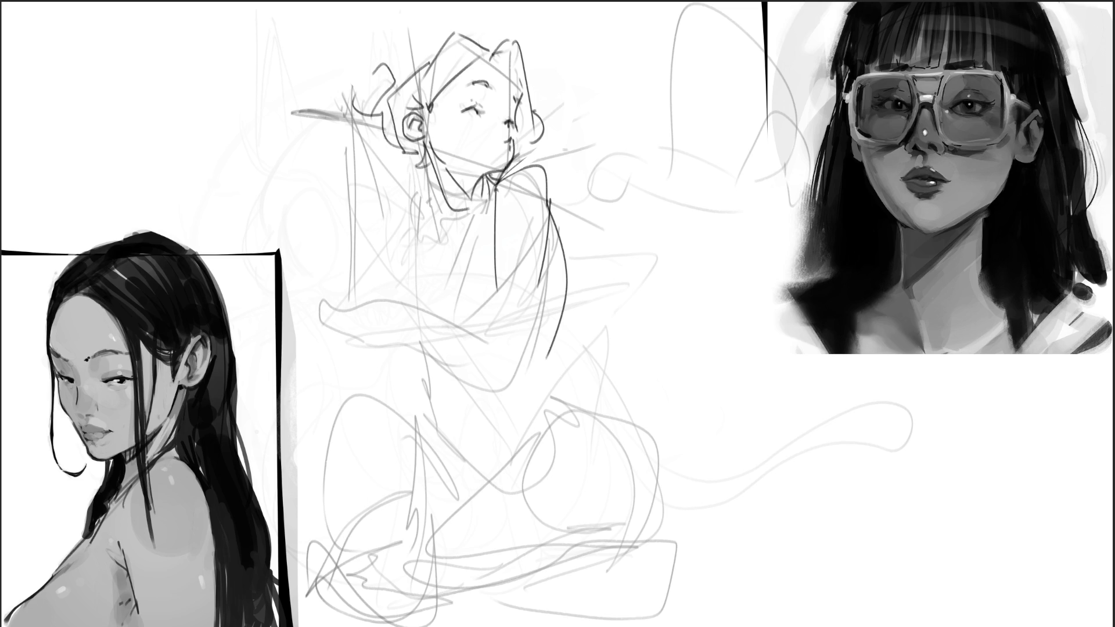
drag(465, 110, 447, 109)
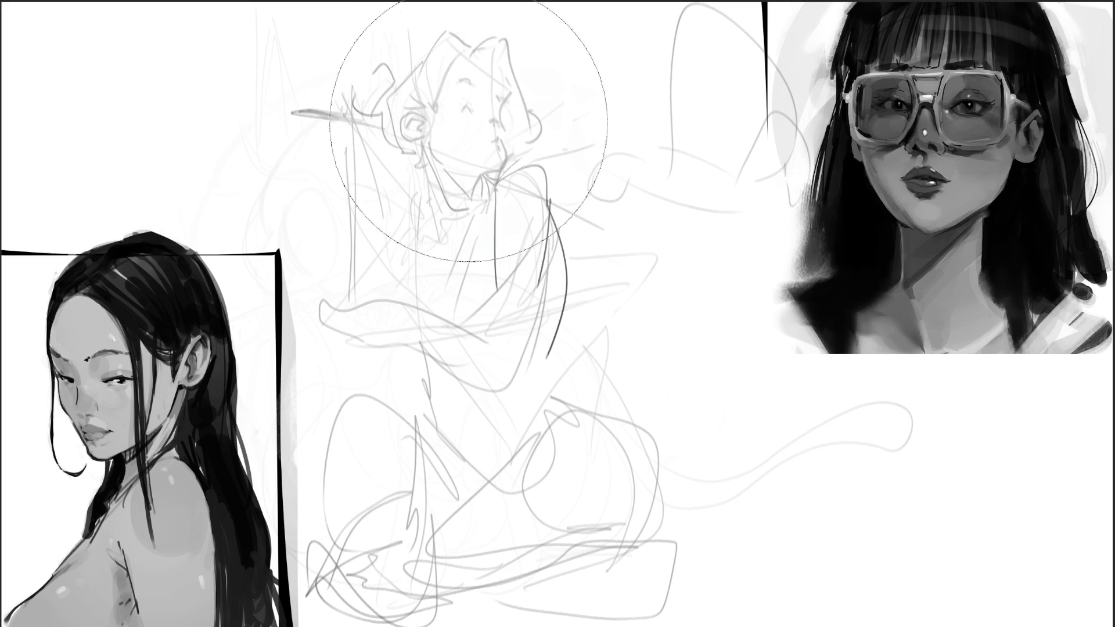
Step: With a fine brush, ink the ear and earring, closed eye, cheek, jaw, chin and neck
key(b)
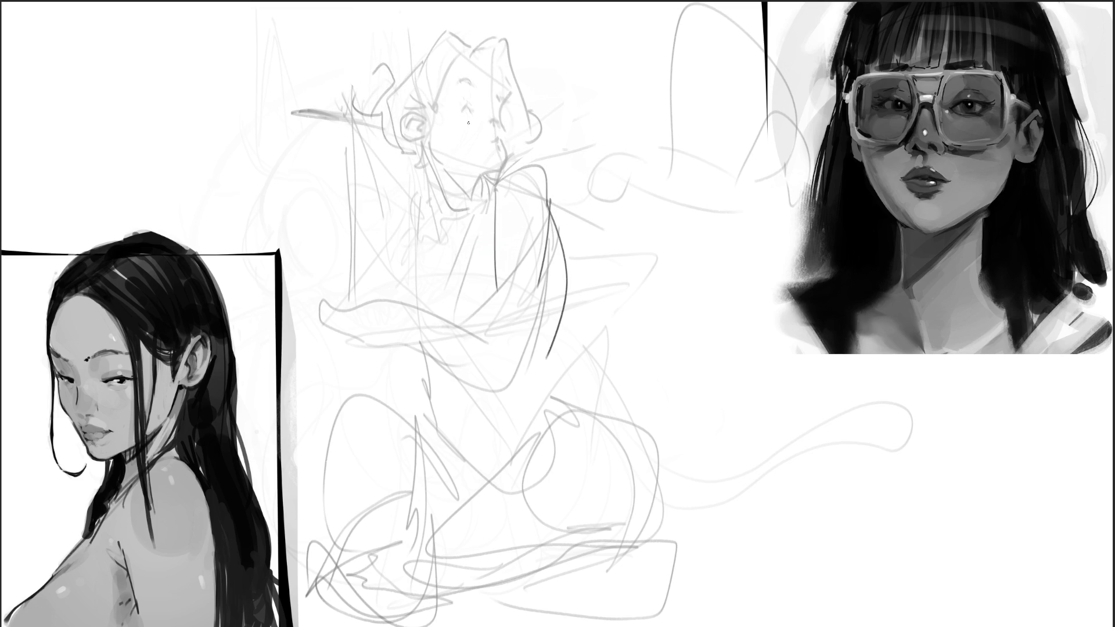
mouse_move(410, 127)
mouse_down()
mouse_move(424, 144)
mouse_move(418, 122)
mouse_move(448, 167)
mouse_move(489, 175)
mouse_up()
drag(511, 134, 511, 160)
mouse_move(463, 121)
mouse_down()
mouse_move(452, 130)
mouse_move(497, 125)
mouse_up()
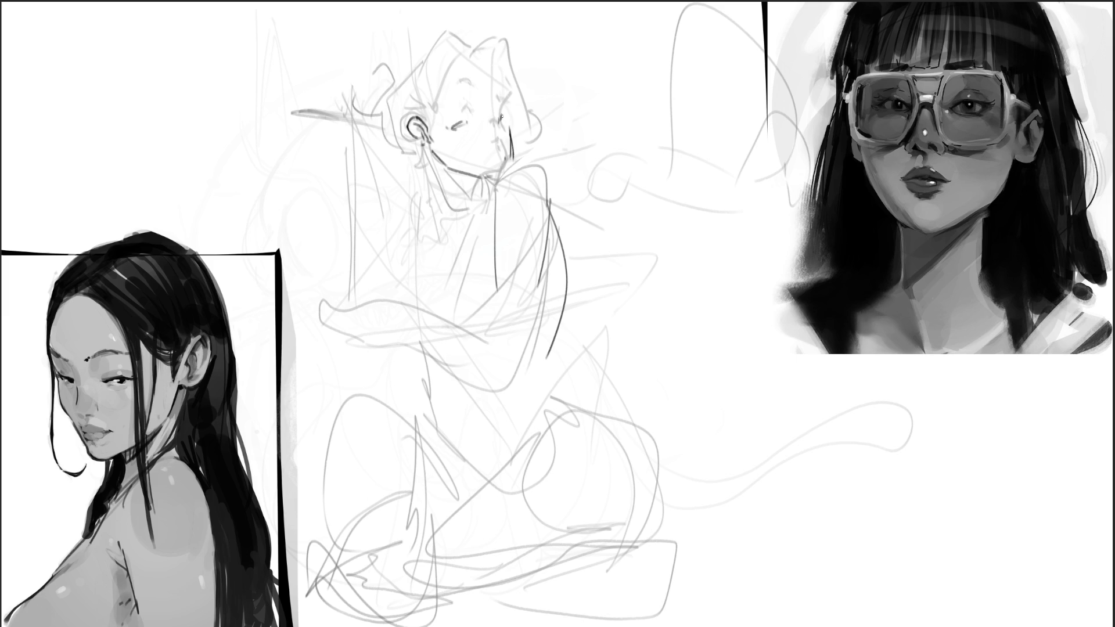
drag(497, 76, 509, 154)
mouse_move(510, 155)
mouse_down()
mouse_move(493, 177)
mouse_move(500, 158)
mouse_move(461, 187)
mouse_up()
drag(426, 146, 477, 231)
mouse_move(512, 164)
mouse_down()
mouse_move(495, 228)
mouse_move(548, 236)
mouse_move(542, 297)
mouse_up()
Step: Ink both arms, the forearm with a long horizontal line, and the left shoulder curve
mouse_move(500, 215)
mouse_down()
mouse_move(495, 311)
mouse_move(526, 308)
mouse_up()
mouse_move(536, 294)
mouse_down()
mouse_move(536, 321)
mouse_move(482, 335)
mouse_move(527, 341)
mouse_up()
drag(494, 295, 374, 331)
mouse_move(373, 331)
mouse_down()
mouse_move(481, 334)
mouse_move(333, 327)
mouse_move(365, 331)
mouse_up()
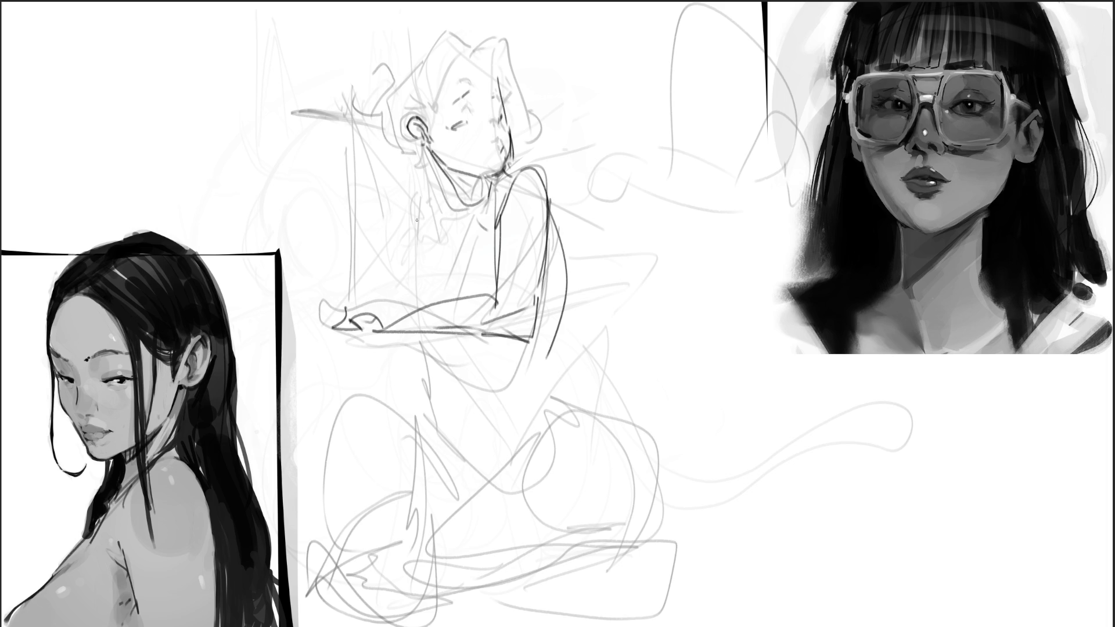
mouse_move(370, 172)
mouse_down()
mouse_move(349, 294)
mouse_move(380, 174)
mouse_move(387, 295)
mouse_up()
drag(359, 308, 390, 305)
mouse_move(384, 248)
mouse_down()
mouse_move(444, 183)
mouse_move(421, 232)
mouse_up()
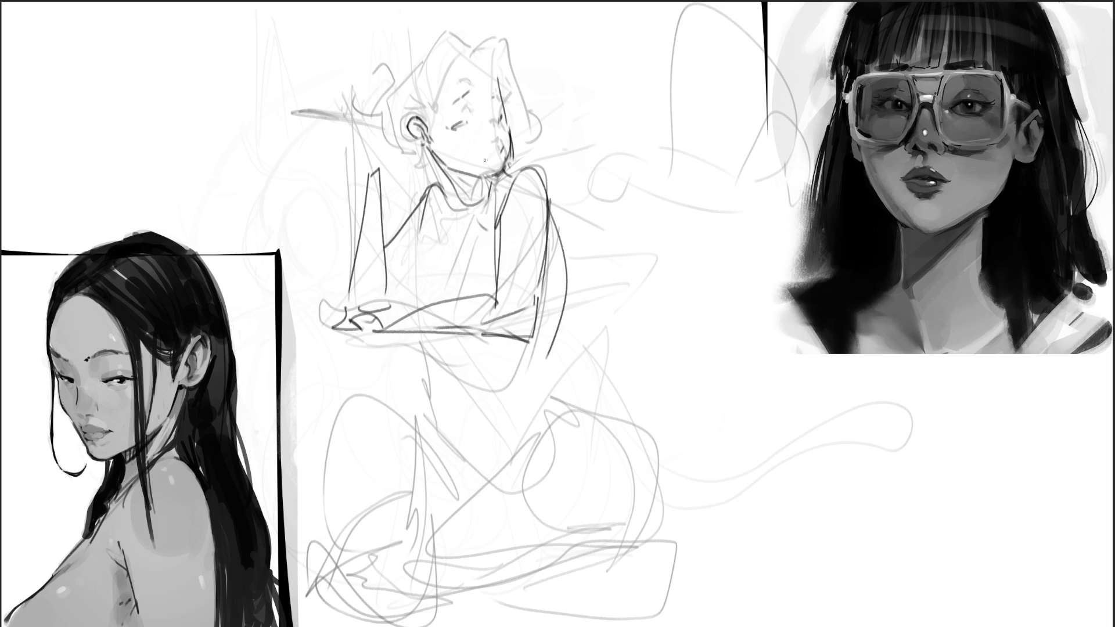
mouse_move(446, 181)
mouse_down()
mouse_move(416, 217)
mouse_move(503, 189)
mouse_move(475, 251)
mouse_move(384, 280)
mouse_up()
Step: Ink the collar, chest and right arm outline, long lap lines and hatch marks
mouse_move(429, 237)
mouse_down()
mouse_move(433, 302)
mouse_move(437, 264)
mouse_move(498, 293)
mouse_up()
drag(480, 344, 530, 340)
drag(545, 197, 512, 419)
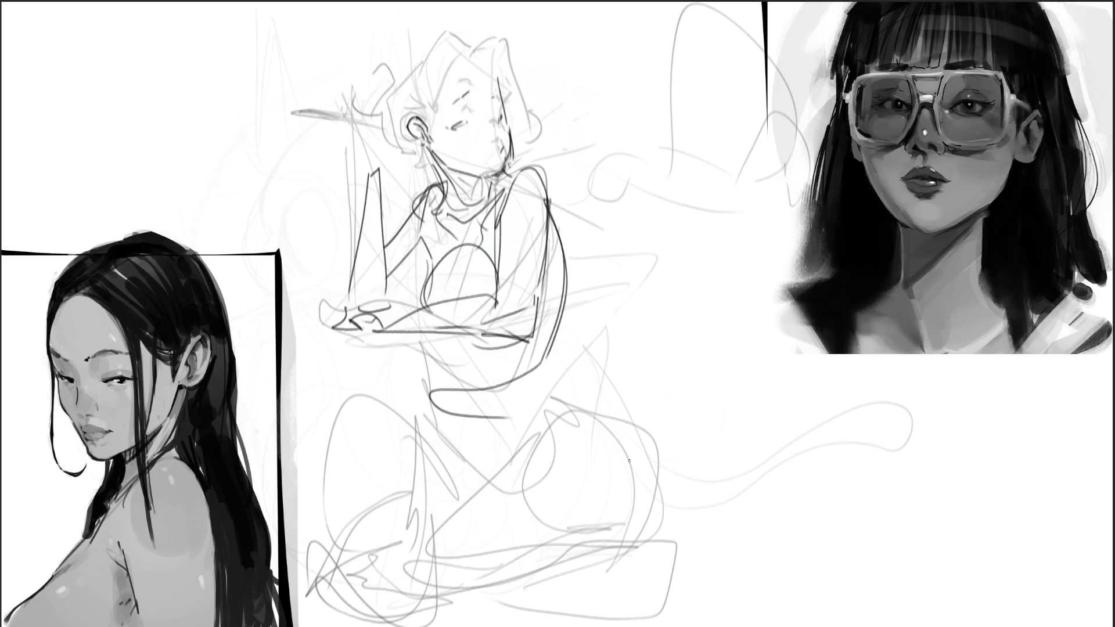
mouse_move(295, 328)
mouse_down()
mouse_move(499, 329)
mouse_move(521, 358)
mouse_up()
mouse_move(507, 349)
mouse_down()
mouse_move(296, 377)
mouse_move(479, 352)
mouse_up()
mouse_move(476, 350)
mouse_down()
mouse_move(524, 363)
mouse_move(494, 372)
mouse_up()
drag(521, 360, 482, 385)
mouse_move(563, 275)
mouse_down()
mouse_move(477, 416)
mouse_move(424, 375)
mouse_move(504, 465)
mouse_move(549, 400)
mouse_up()
Step: Draw the thigh, knee and shin, plus a large oval for the lower legs
mouse_move(495, 464)
mouse_down()
mouse_move(543, 406)
mouse_move(447, 529)
mouse_up()
mouse_move(416, 429)
mouse_down()
mouse_move(446, 546)
mouse_move(535, 431)
mouse_move(651, 522)
mouse_move(569, 459)
mouse_up()
mouse_move(569, 428)
mouse_down()
mouse_move(369, 575)
mouse_move(638, 527)
mouse_move(381, 517)
mouse_move(352, 463)
mouse_move(493, 581)
mouse_move(297, 459)
mouse_move(415, 406)
mouse_move(390, 608)
mouse_up()
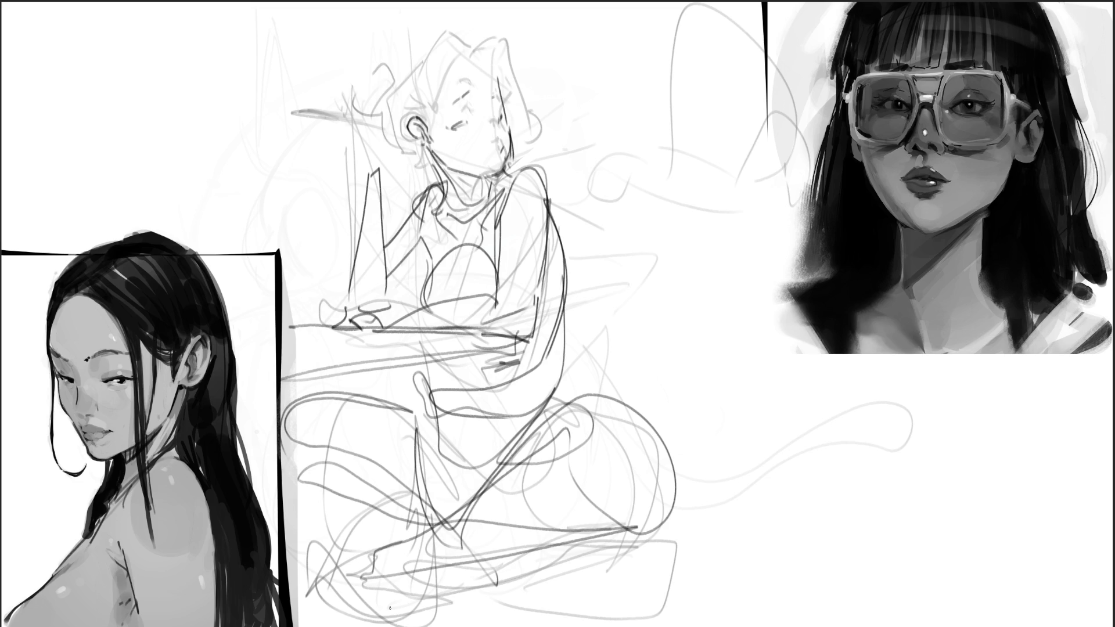
Step: Draw and strengthen the right edge of the torso
drag(578, 340, 556, 406)
drag(574, 362, 564, 405)
drag(566, 338, 561, 350)
drag(561, 349, 496, 455)
drag(563, 292, 519, 437)
drag(561, 366, 552, 406)
drag(560, 402, 527, 418)
mouse_move(434, 349)
mouse_down()
mouse_move(443, 381)
mouse_move(452, 372)
mouse_move(447, 406)
mouse_move(420, 425)
mouse_move(430, 471)
mouse_up()
Step: Add lines down the central leg area and a torso edge line
drag(433, 430, 429, 482)
mouse_move(525, 385)
mouse_down()
mouse_move(494, 378)
mouse_move(443, 449)
mouse_up()
drag(388, 402, 443, 387)
drag(392, 407, 468, 395)
drag(559, 247, 570, 385)
Step: Sketch a raised hand holding a cigarette, with fingers and crossing strokes
drag(329, 150, 361, 169)
drag(359, 157, 380, 169)
mouse_move(353, 154)
mouse_down()
mouse_move(285, 150)
mouse_move(312, 127)
mouse_move(368, 157)
mouse_up()
mouse_move(345, 142)
mouse_down()
mouse_move(349, 150)
mouse_move(324, 142)
mouse_up()
drag(339, 131, 291, 152)
drag(314, 128, 321, 155)
drag(312, 143, 346, 146)
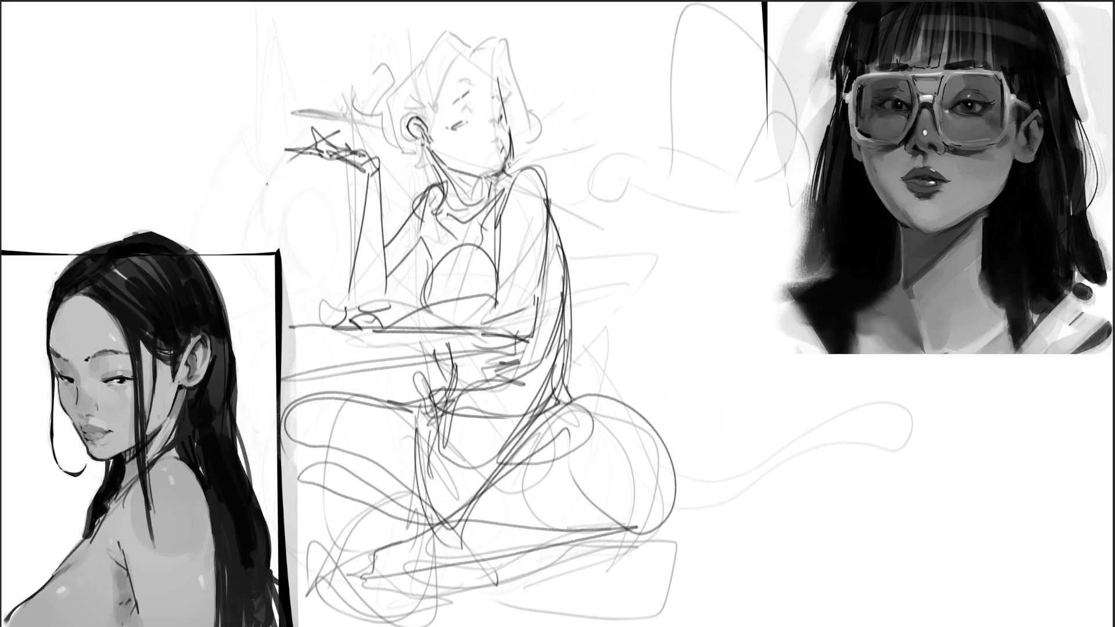
Step: Draw flowing hair up to the right, re-outline the head, then lighten the dark torso lines
mouse_move(517, 143)
mouse_down()
mouse_move(554, 121)
mouse_move(659, 124)
mouse_move(630, 163)
mouse_up()
drag(656, 27, 668, 170)
drag(674, 6, 755, 163)
mouse_move(652, 192)
mouse_down()
mouse_move(668, 205)
mouse_move(645, 43)
mouse_move(681, 34)
mouse_up()
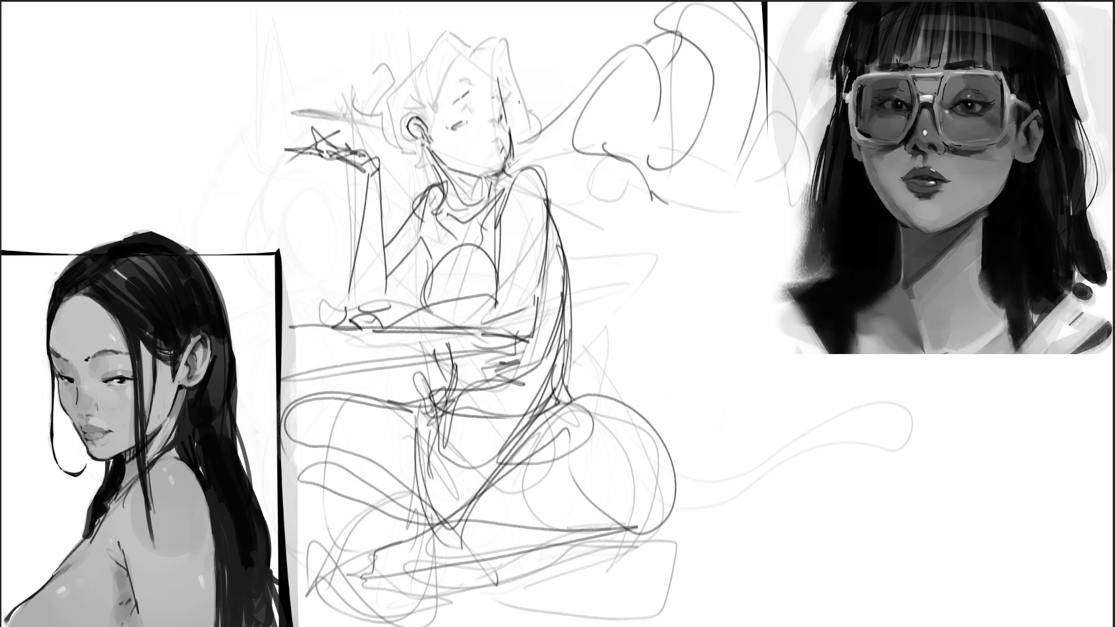
mouse_move(477, 42)
mouse_down()
mouse_move(534, 73)
mouse_move(430, 91)
mouse_move(433, 104)
mouse_up()
mouse_move(447, 61)
mouse_down()
mouse_move(436, 32)
mouse_move(389, 152)
mouse_move(415, 168)
mouse_move(387, 169)
mouse_move(428, 170)
mouse_up()
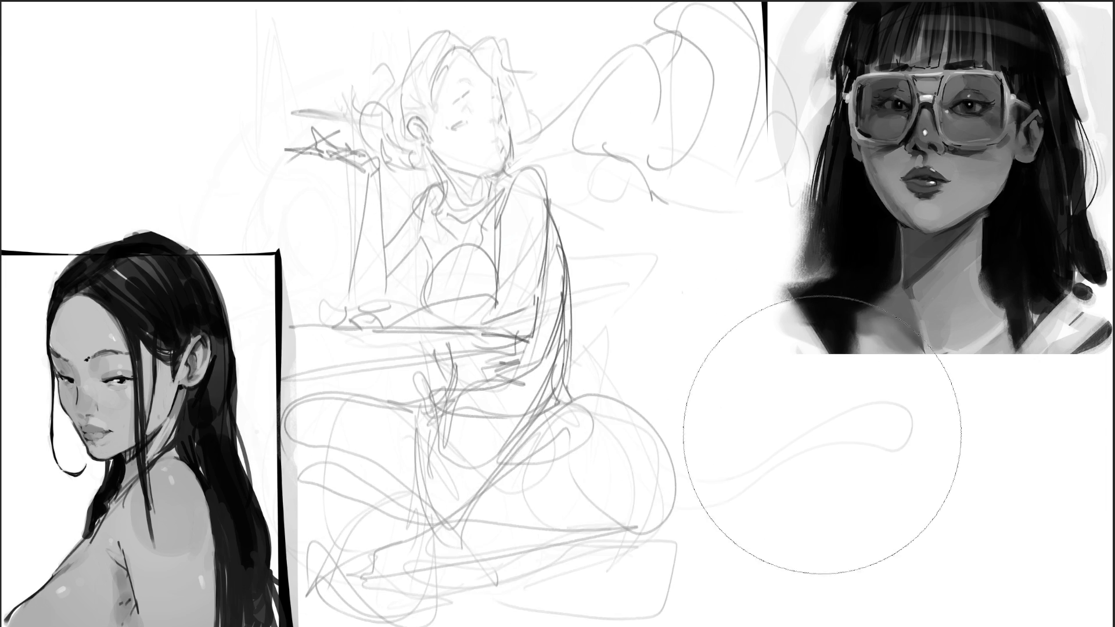
drag(593, 302, 575, 499)
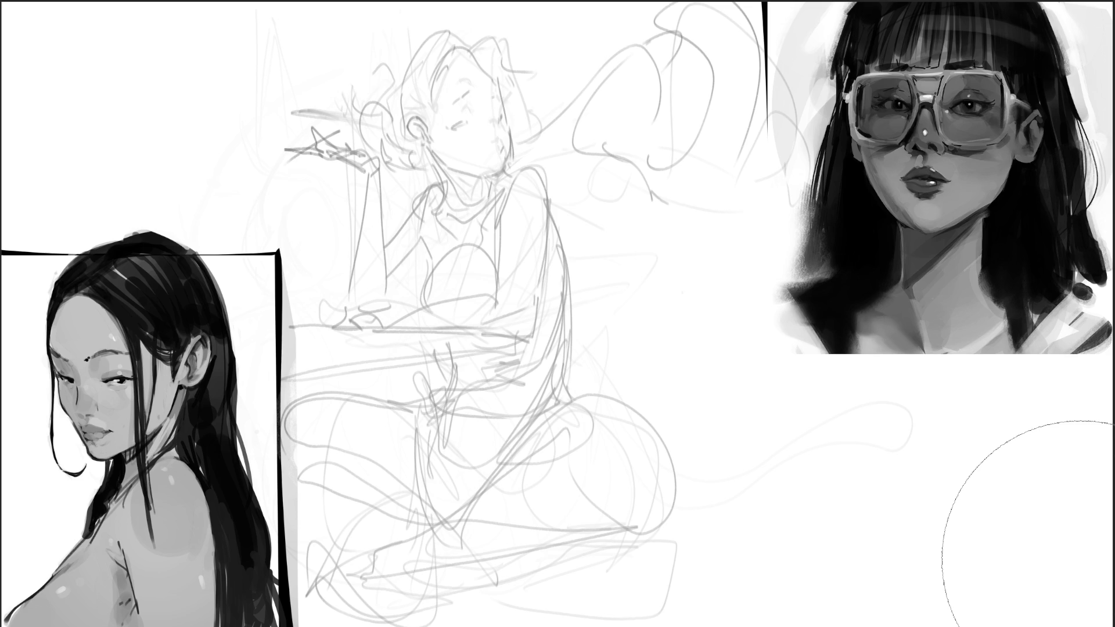
Step: Shrink the brush and draw the cat's large round body outline over the girl's lap
key(b)
drag(337, 335, 336, 382)
mouse_move(337, 332)
mouse_down()
mouse_move(399, 323)
mouse_move(444, 340)
mouse_move(454, 411)
mouse_up()
mouse_move(437, 328)
mouse_down()
mouse_move(463, 376)
mouse_move(466, 476)
mouse_up()
drag(340, 348, 357, 461)
mouse_move(358, 406)
mouse_down()
mouse_move(475, 355)
mouse_move(372, 510)
mouse_up()
mouse_move(340, 372)
mouse_down()
mouse_move(348, 503)
mouse_move(388, 542)
mouse_move(421, 471)
mouse_up()
mouse_move(476, 409)
mouse_down()
mouse_move(471, 522)
mouse_move(422, 552)
mouse_up()
mouse_move(412, 552)
mouse_down()
mouse_move(362, 526)
mouse_move(379, 539)
mouse_up()
Step: Add the cat's closed eyes, whiskers beside the nose, a brow stroke and the head top
mouse_move(341, 378)
mouse_down()
mouse_move(414, 380)
mouse_move(360, 399)
mouse_move(362, 407)
mouse_move(303, 392)
mouse_move(305, 409)
mouse_up()
drag(376, 407, 416, 407)
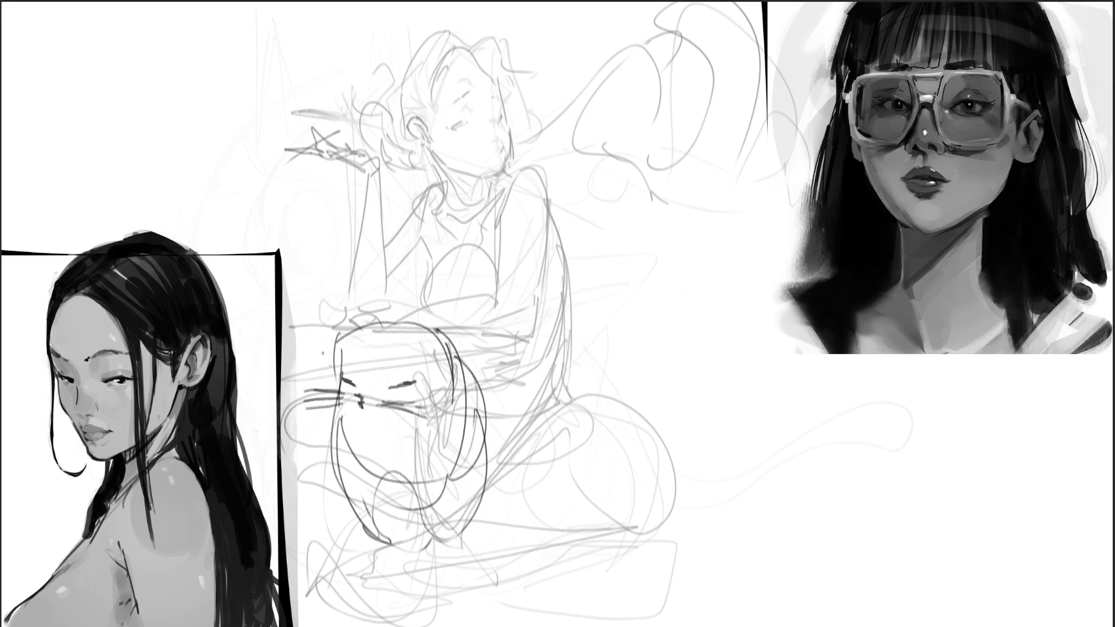
drag(377, 373, 392, 370)
mouse_move(344, 329)
mouse_down()
mouse_move(314, 323)
mouse_move(440, 329)
mouse_move(484, 410)
mouse_move(492, 505)
mouse_move(453, 540)
mouse_up()
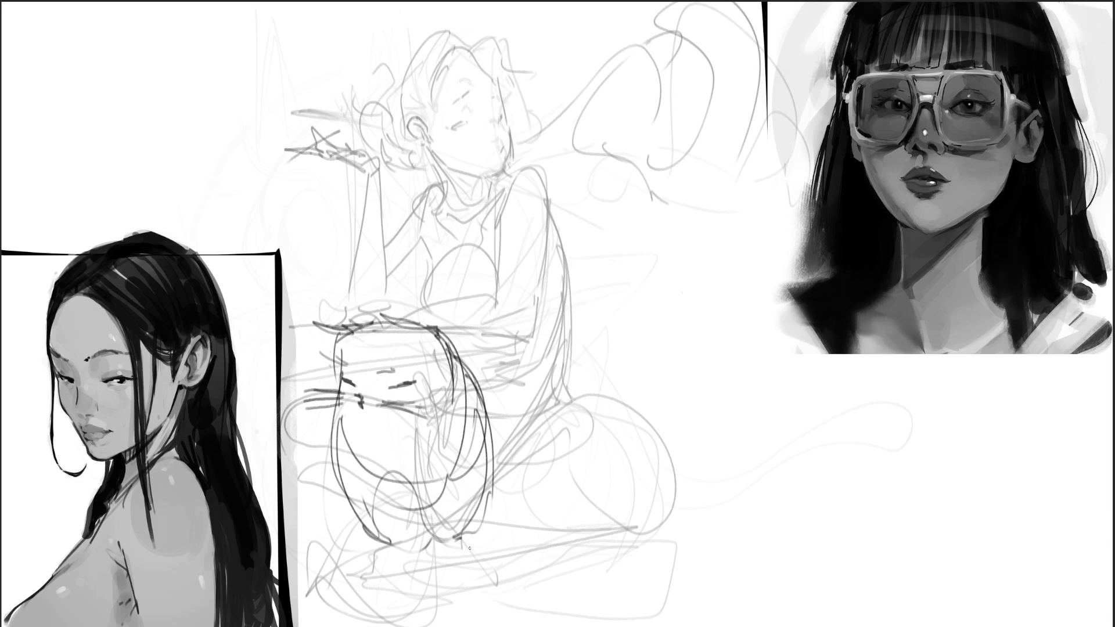
Step: Darken the cat's lower body and paw, then outline the girl's knee and the floor line
mouse_move(360, 472)
mouse_down()
mouse_move(406, 482)
mouse_move(354, 522)
mouse_move(404, 516)
mouse_move(418, 529)
mouse_up()
drag(408, 476, 420, 556)
drag(450, 447, 441, 555)
mouse_move(453, 483)
mouse_down()
mouse_move(440, 523)
mouse_move(465, 523)
mouse_move(555, 420)
mouse_move(533, 445)
mouse_move(592, 428)
mouse_move(507, 458)
mouse_up()
drag(548, 394, 494, 455)
drag(481, 410, 555, 387)
mouse_move(552, 392)
mouse_down()
mouse_move(567, 382)
mouse_move(506, 444)
mouse_move(564, 399)
mouse_move(608, 396)
mouse_move(659, 452)
mouse_up()
mouse_move(632, 411)
mouse_down()
mouse_move(669, 512)
mouse_move(598, 529)
mouse_up()
mouse_move(600, 459)
mouse_down()
mouse_move(599, 526)
mouse_move(468, 517)
mouse_move(611, 522)
mouse_up()
drag(453, 512, 601, 520)
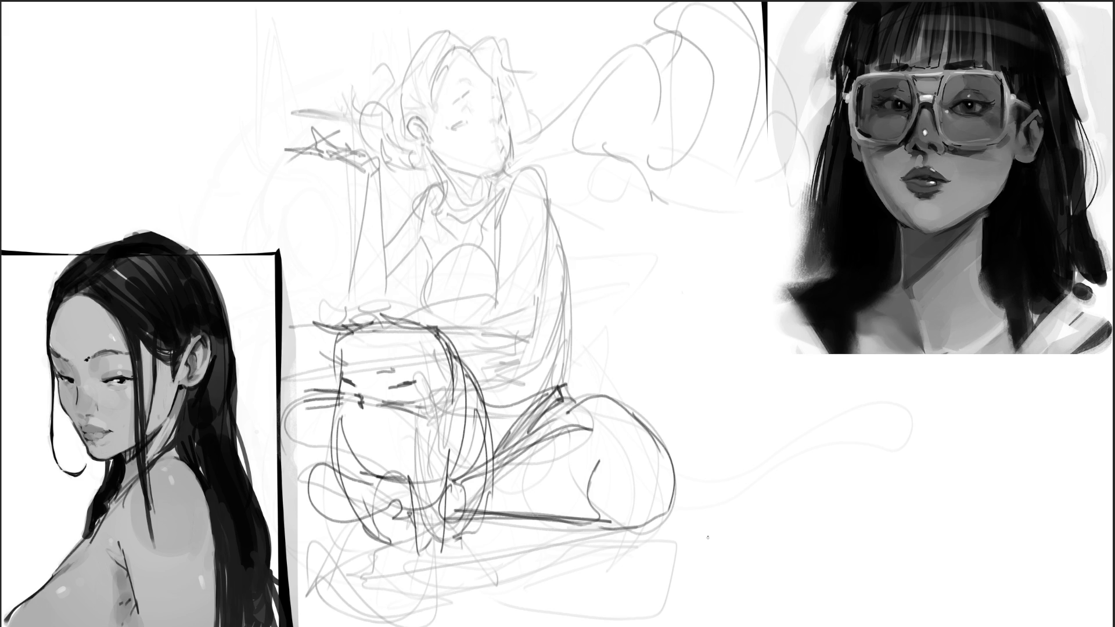
Step: Redraw the girl's raised arm and hand, replacing one stray arm stroke
mouse_move(370, 174)
mouse_down()
mouse_move(372, 311)
mouse_move(408, 291)
mouse_up()
drag(408, 299, 384, 325)
key(ctrl+z)
key(ctrl+z)
key(ctrl+z)
mouse_move(382, 185)
mouse_down()
mouse_move(378, 321)
mouse_move(399, 214)
mouse_move(404, 321)
mouse_up()
drag(421, 210, 401, 257)
drag(432, 192, 402, 284)
mouse_move(378, 187)
mouse_down()
mouse_move(333, 186)
mouse_move(391, 180)
mouse_up()
mouse_move(321, 189)
mouse_down()
mouse_move(378, 185)
mouse_move(348, 183)
mouse_move(361, 172)
mouse_up()
drag(324, 198, 360, 175)
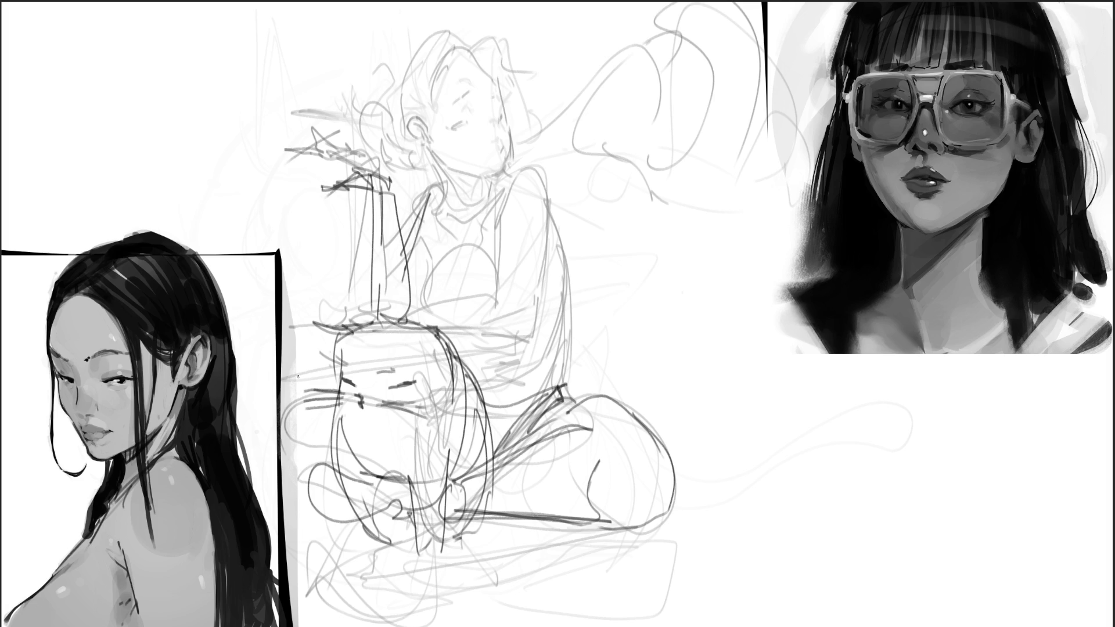
Step: Refine the arm, neck and collar lines and redraw the chest curve until it fits
mouse_move(414, 300)
mouse_down()
mouse_move(438, 255)
mouse_move(409, 283)
mouse_up()
mouse_move(426, 233)
mouse_down()
mouse_move(443, 248)
mouse_move(428, 265)
mouse_up()
drag(430, 190, 424, 210)
mouse_move(424, 209)
mouse_down()
mouse_move(454, 183)
mouse_move(465, 200)
mouse_up()
mouse_move(439, 163)
mouse_down()
mouse_move(493, 187)
mouse_move(503, 173)
mouse_up()
mouse_move(477, 235)
mouse_down()
mouse_move(502, 176)
mouse_move(434, 259)
mouse_move(409, 332)
mouse_up()
mouse_move(444, 264)
mouse_down()
mouse_move(452, 315)
mouse_move(488, 323)
mouse_up()
key(ctrl+z)
key(ctrl+z)
mouse_move(445, 266)
mouse_down()
mouse_move(440, 319)
mouse_move(438, 283)
mouse_up()
key(ctrl+z)
mouse_move(464, 243)
mouse_down()
mouse_move(459, 293)
mouse_move(442, 299)
mouse_move(468, 284)
mouse_move(431, 319)
mouse_move(503, 309)
mouse_up()
key(ctrl+z)
key(ctrl+z)
key(ctrl+z)
key(ctrl+z)
drag(497, 257, 502, 298)
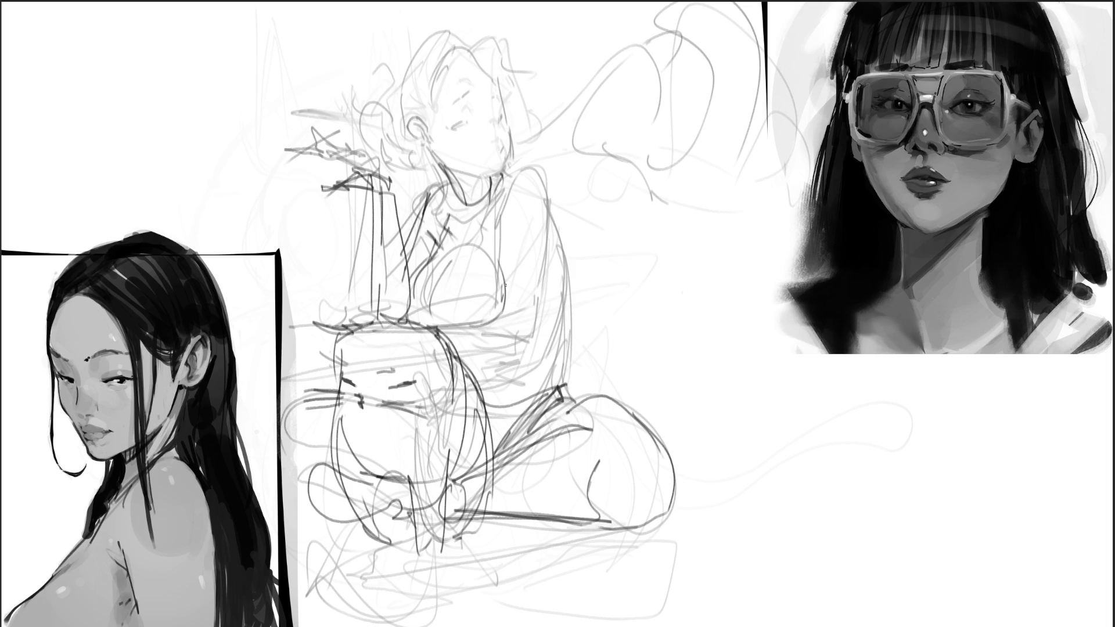
Step: Trace and darken the girl's right shoulder, back line and hip
drag(496, 206, 550, 231)
drag(524, 169, 549, 290)
drag(543, 204, 555, 356)
drag(549, 247, 559, 383)
drag(546, 317, 556, 395)
drag(552, 394, 508, 392)
drag(450, 363, 476, 352)
mouse_move(522, 347)
mouse_down()
mouse_move(478, 358)
mouse_move(506, 361)
mouse_move(480, 358)
mouse_move(483, 367)
mouse_up()
drag(559, 349, 561, 369)
drag(569, 312, 566, 334)
drag(567, 333, 563, 375)
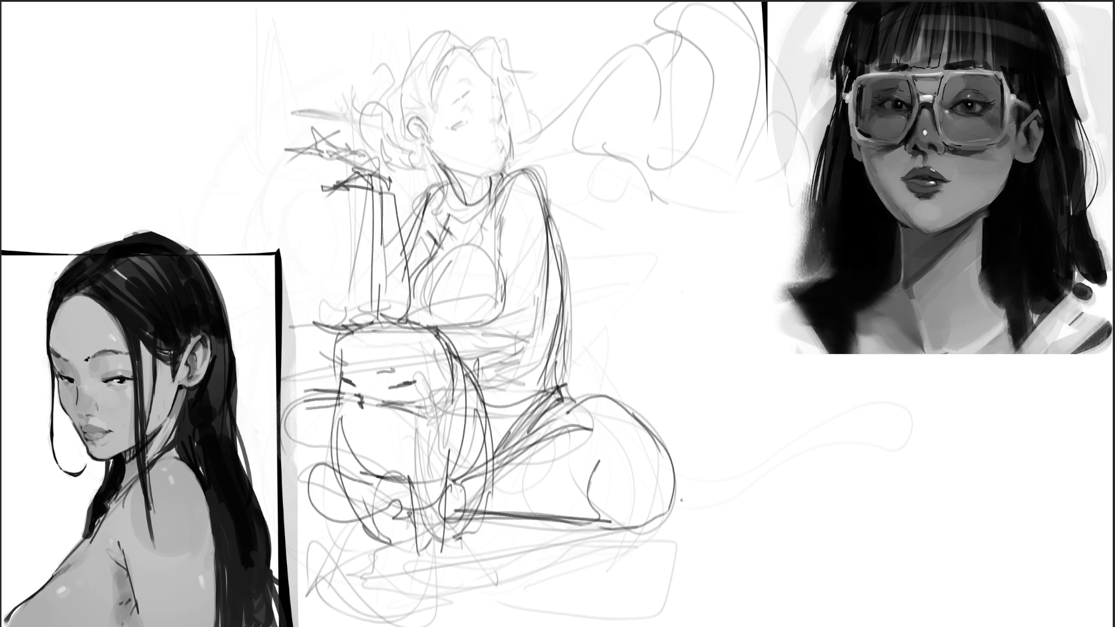
Step: Draw a hook-shaped tail right of the knee, removing one short dash beside it
mouse_move(730, 461)
mouse_down()
mouse_move(744, 418)
mouse_move(740, 511)
mouse_move(825, 532)
mouse_move(779, 540)
mouse_move(781, 522)
mouse_move(829, 519)
mouse_up()
mouse_move(708, 509)
mouse_down()
mouse_move(669, 512)
mouse_move(727, 510)
mouse_move(713, 522)
mouse_up()
key(ctrl+z)
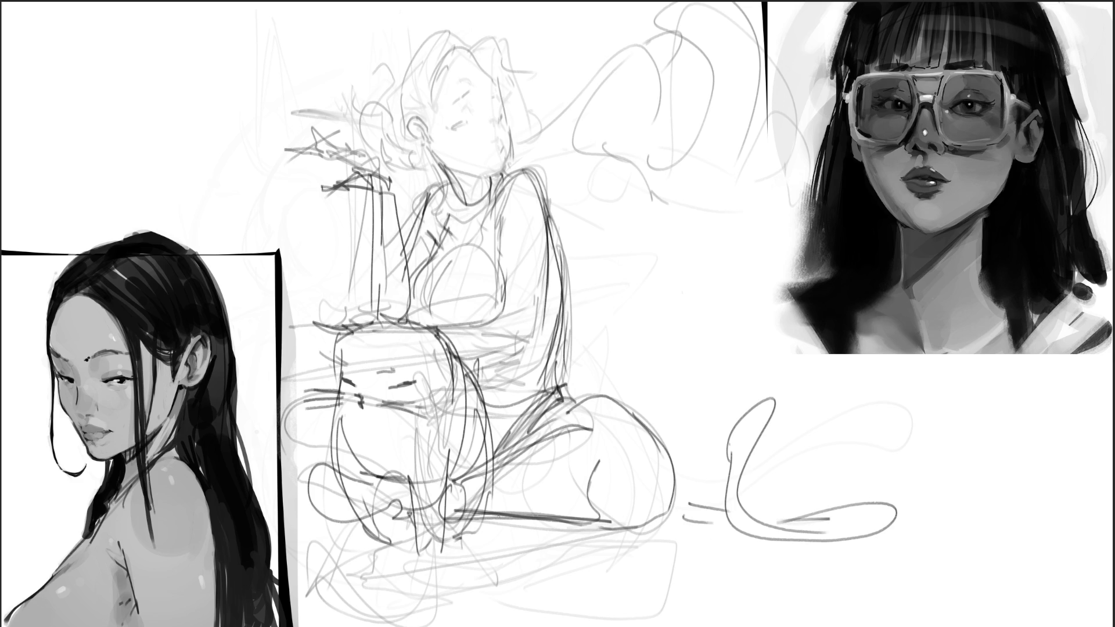
Step: Add curls below the knee, a curve left of the cat, and strokes under the feet
mouse_move(483, 513)
mouse_down()
mouse_move(531, 545)
mouse_move(516, 546)
mouse_move(540, 550)
mouse_up()
mouse_move(531, 524)
mouse_down()
mouse_move(537, 538)
mouse_move(522, 548)
mouse_up()
mouse_move(516, 493)
mouse_down()
mouse_move(506, 523)
mouse_move(456, 527)
mouse_up()
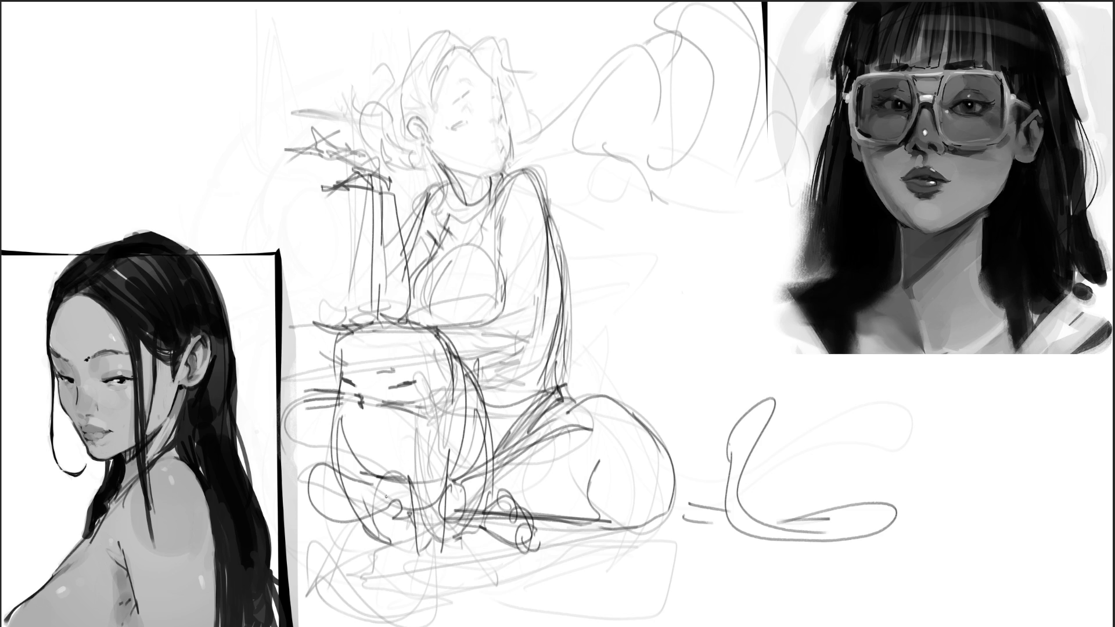
drag(332, 384, 294, 430)
drag(244, 468, 303, 488)
mouse_move(387, 525)
mouse_down()
mouse_move(424, 564)
mouse_move(488, 496)
mouse_move(427, 540)
mouse_up()
drag(336, 545, 343, 552)
drag(323, 511, 352, 549)
drag(350, 533, 358, 549)
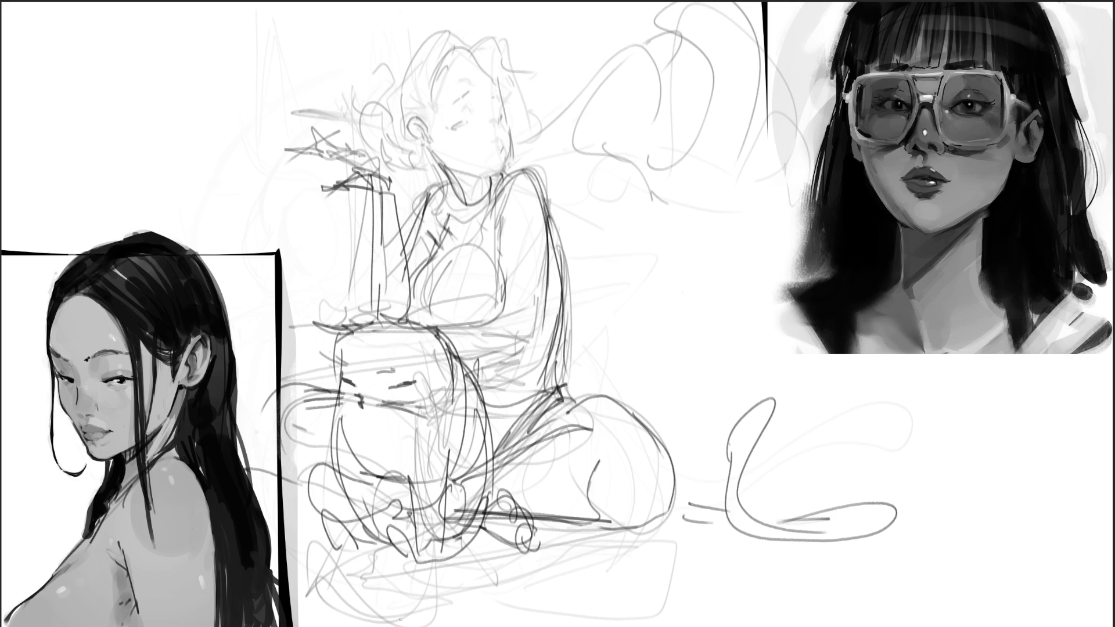
Step: Darken the girl's closed eyes, add a cheek stroke and a diagonal line right of the face
drag(452, 129, 469, 120)
drag(456, 100, 495, 96)
mouse_move(502, 97)
mouse_down()
mouse_move(503, 158)
mouse_move(489, 122)
mouse_up()
drag(514, 146, 598, 118)
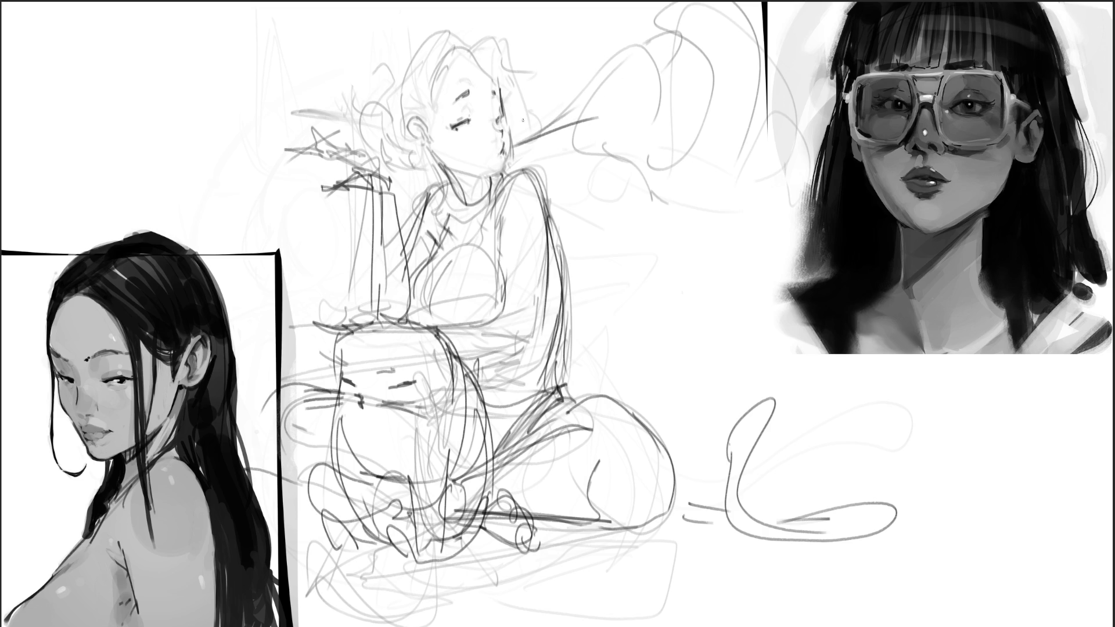
Step: Outline the girl's cheek, jaw and ear, and draw her hair with a bun
mouse_move(507, 122)
mouse_down()
mouse_move(511, 150)
mouse_move(495, 178)
mouse_up()
drag(480, 179, 497, 177)
mouse_move(422, 136)
mouse_down()
mouse_move(413, 146)
mouse_move(432, 151)
mouse_move(427, 97)
mouse_move(468, 49)
mouse_move(500, 87)
mouse_up()
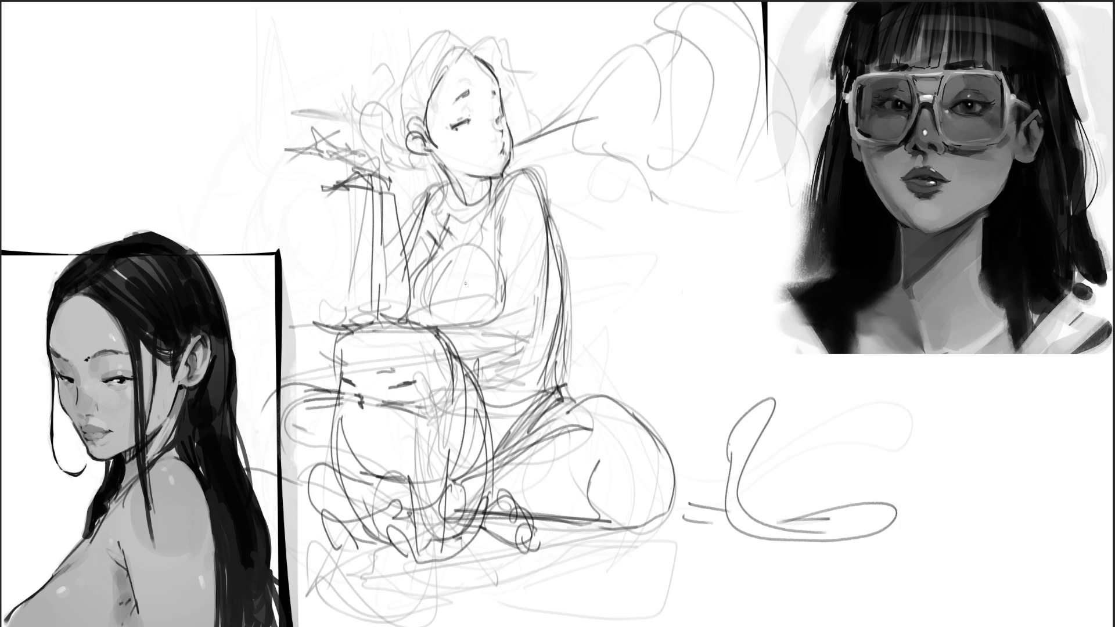
mouse_move(468, 46)
mouse_down()
mouse_move(440, 86)
mouse_move(431, 138)
mouse_move(450, 42)
mouse_move(430, 138)
mouse_move(493, 35)
mouse_move(514, 103)
mouse_up()
mouse_move(512, 72)
mouse_down()
mouse_move(535, 108)
mouse_move(519, 126)
mouse_up()
mouse_move(409, 58)
mouse_down()
mouse_move(414, 5)
mouse_move(421, 30)
mouse_move(459, 3)
mouse_move(467, 33)
mouse_move(400, 149)
mouse_move(435, 173)
mouse_move(380, 100)
mouse_move(384, 144)
mouse_up()
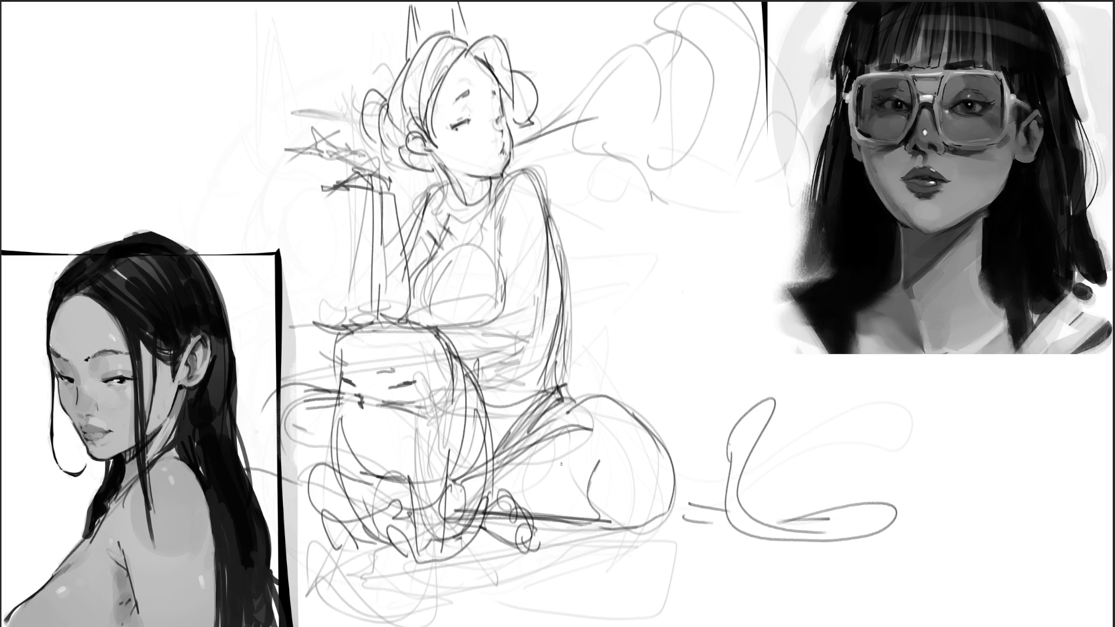
Step: Draw the neck, neckline and both torso contours with the bust, redoing one torso stroke
mouse_move(450, 176)
mouse_down()
mouse_move(459, 209)
mouse_move(486, 223)
mouse_move(469, 226)
mouse_up()
drag(452, 212, 431, 260)
drag(441, 241, 407, 337)
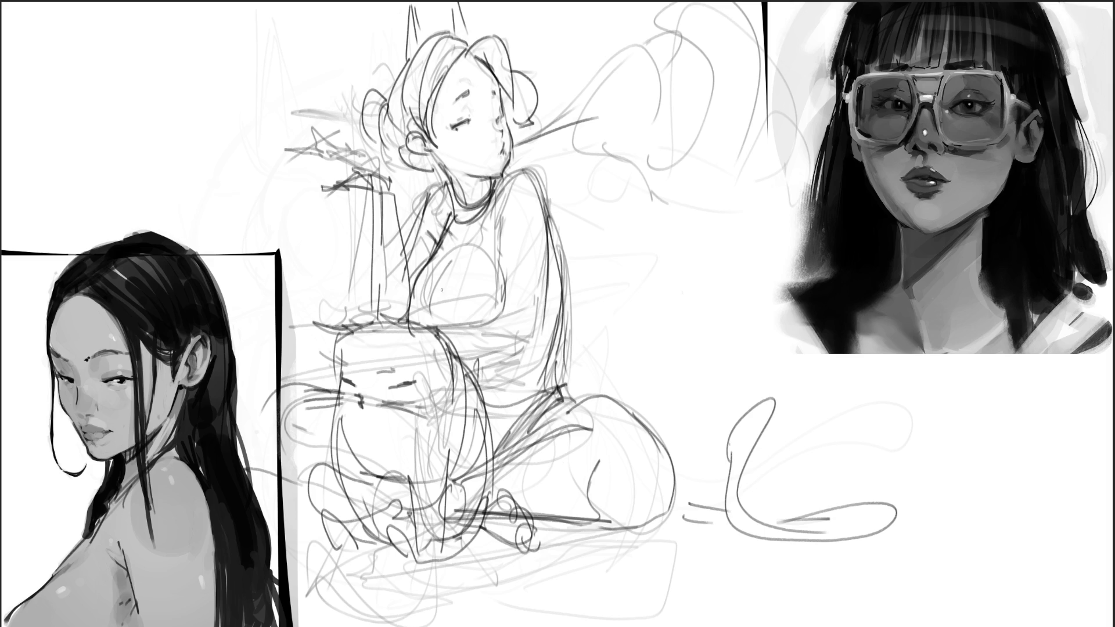
key(ctrl+z)
mouse_move(433, 252)
mouse_down()
mouse_move(417, 334)
mouse_move(497, 314)
mouse_up()
drag(438, 250, 428, 285)
mouse_move(482, 231)
mouse_down()
mouse_move(435, 266)
mouse_move(473, 266)
mouse_up()
drag(499, 212, 501, 311)
drag(499, 228, 506, 293)
mouse_move(507, 252)
mouse_down()
mouse_move(510, 308)
mouse_move(507, 173)
mouse_move(449, 231)
mouse_up()
Step: Define the right arm and torso edge and redraw the line under the bust
drag(553, 247, 553, 366)
mouse_move(557, 284)
mouse_down()
mouse_move(559, 393)
mouse_move(506, 442)
mouse_up()
drag(555, 392, 494, 462)
mouse_move(533, 344)
mouse_down()
mouse_move(464, 364)
mouse_move(539, 339)
mouse_up()
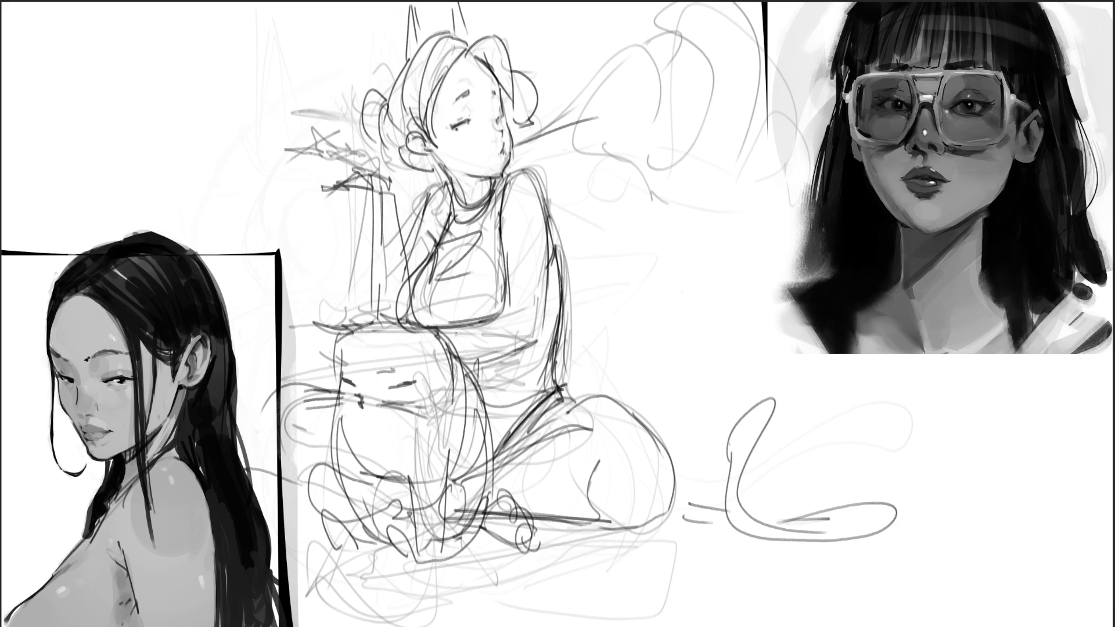
drag(374, 318, 484, 307)
key(ctrl+z)
drag(439, 352, 544, 337)
drag(546, 269, 538, 349)
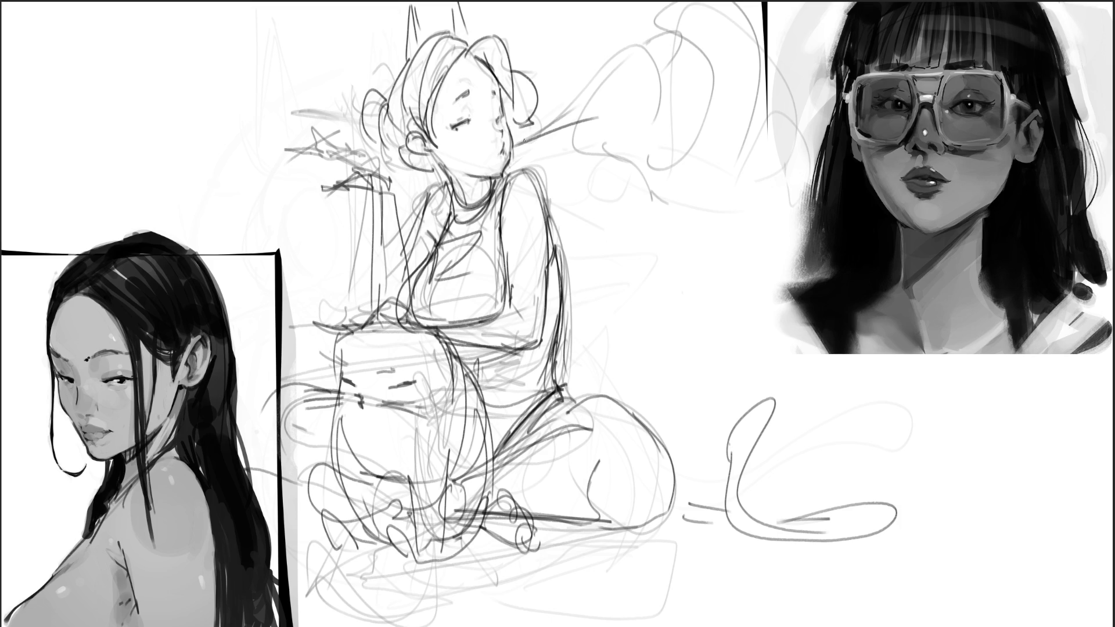
Step: Add flowing smoke-like curves rising from the head toward the upper right
mouse_move(537, 142)
mouse_down()
mouse_move(671, 48)
mouse_move(693, 2)
mouse_up()
drag(730, 140, 708, 3)
drag(674, 156, 805, 70)
drag(754, 132, 641, 154)
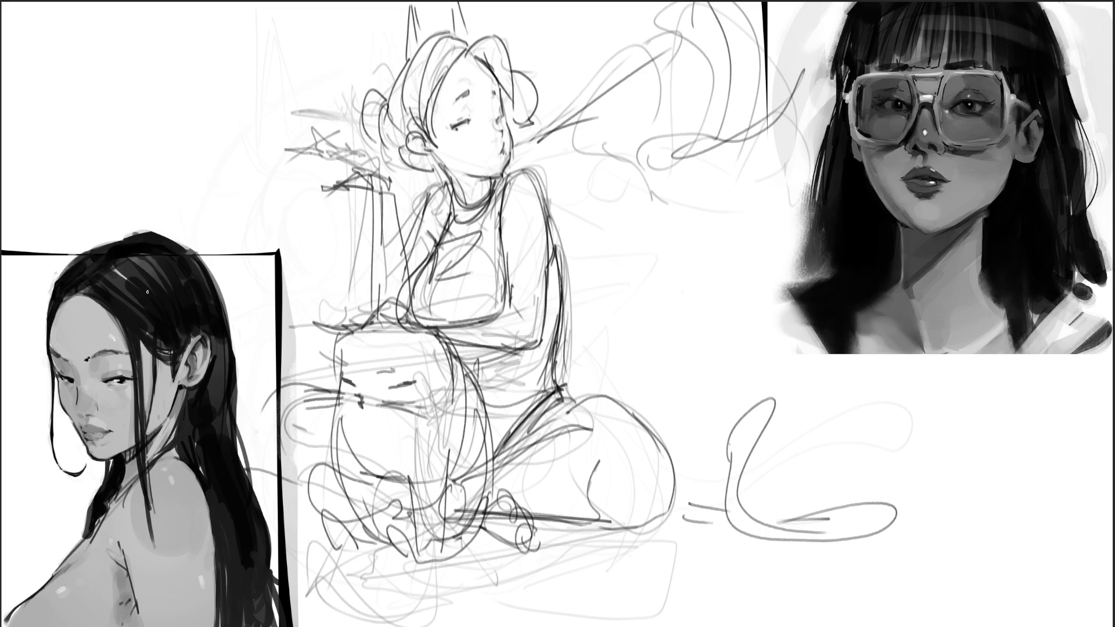
Step: Mirror the sketch horizontally, shift it left, and fade the head and torso to pale grey
key(ctrl+shift+h)
mouse_move(739, 166)
mouse_down()
mouse_move(610, 158)
mouse_move(631, 159)
mouse_up()
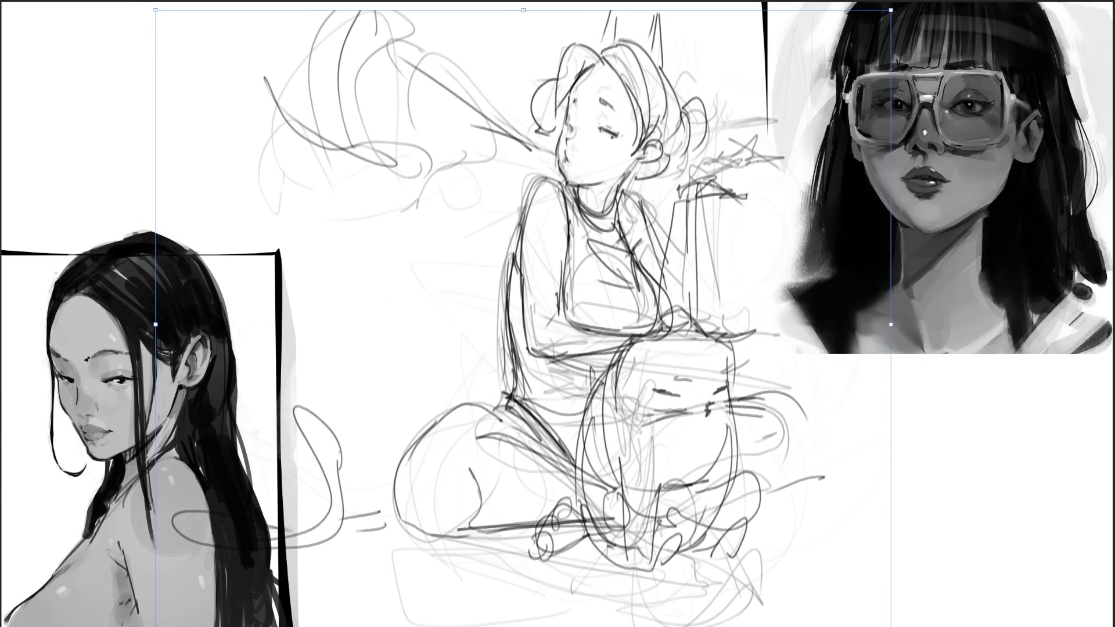
key(Return)
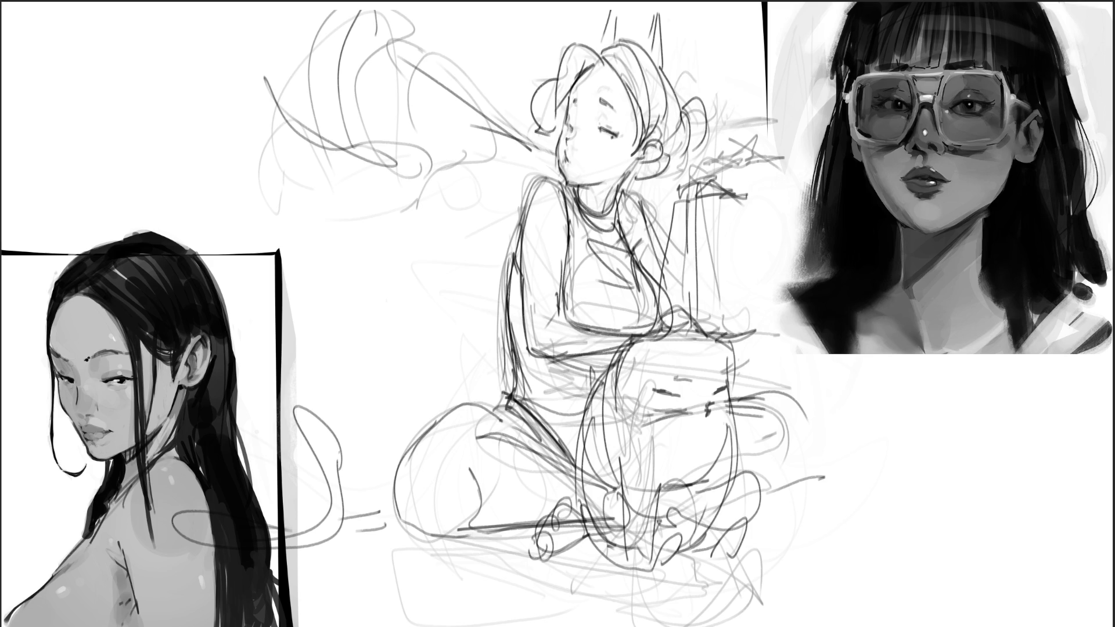
mouse_move(587, 128)
mouse_down()
mouse_move(576, 140)
mouse_move(558, 116)
mouse_move(586, 109)
mouse_move(569, 134)
mouse_move(581, 435)
mouse_move(709, 262)
mouse_move(732, 273)
mouse_up()
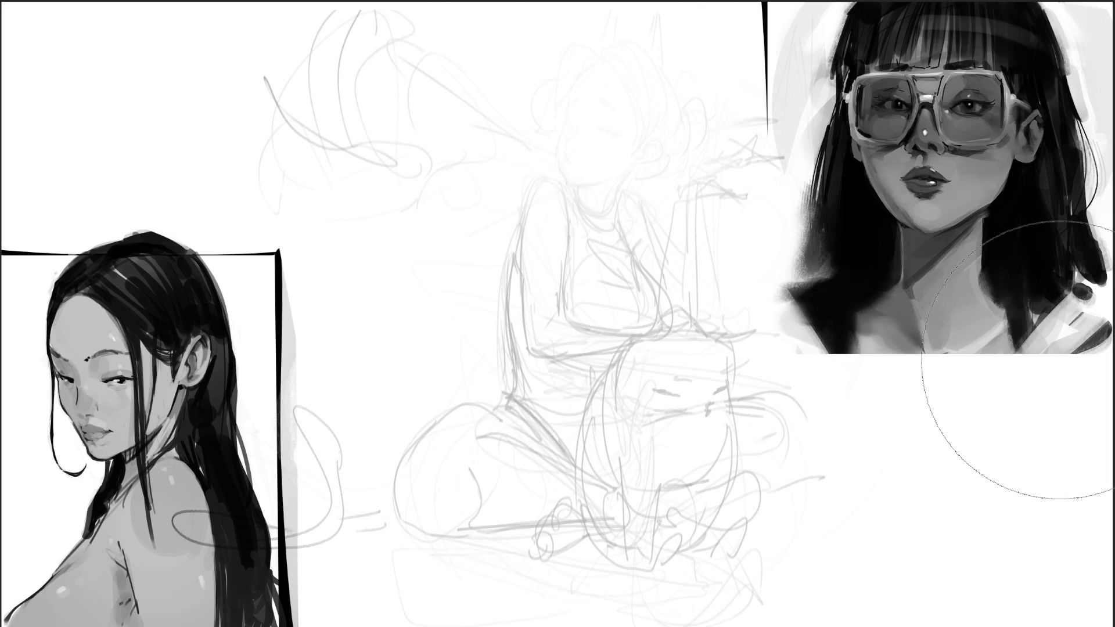
key(b)
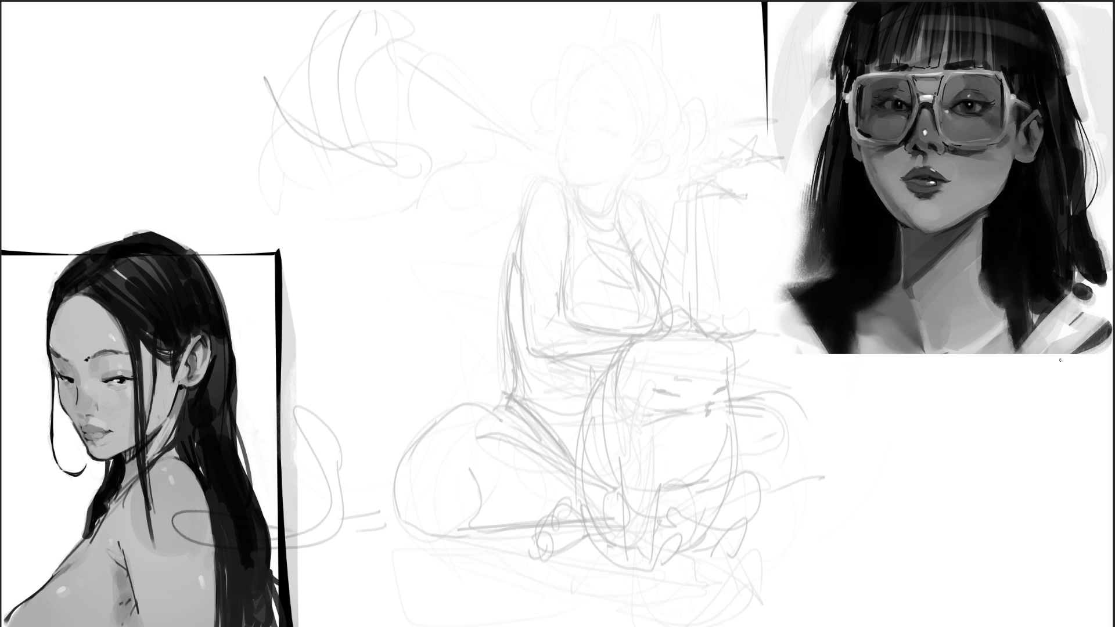
Step: Draw the girl's shoulder, raised arm and forearm lines in dark strokes, fixing stray marks
mouse_move(611, 213)
mouse_down()
mouse_move(626, 188)
mouse_move(673, 171)
mouse_up()
mouse_move(584, 126)
mouse_down()
mouse_move(582, 184)
mouse_move(597, 161)
mouse_move(667, 189)
mouse_up()
key(ctrl+z)
key(ctrl+z)
drag(683, 120, 671, 191)
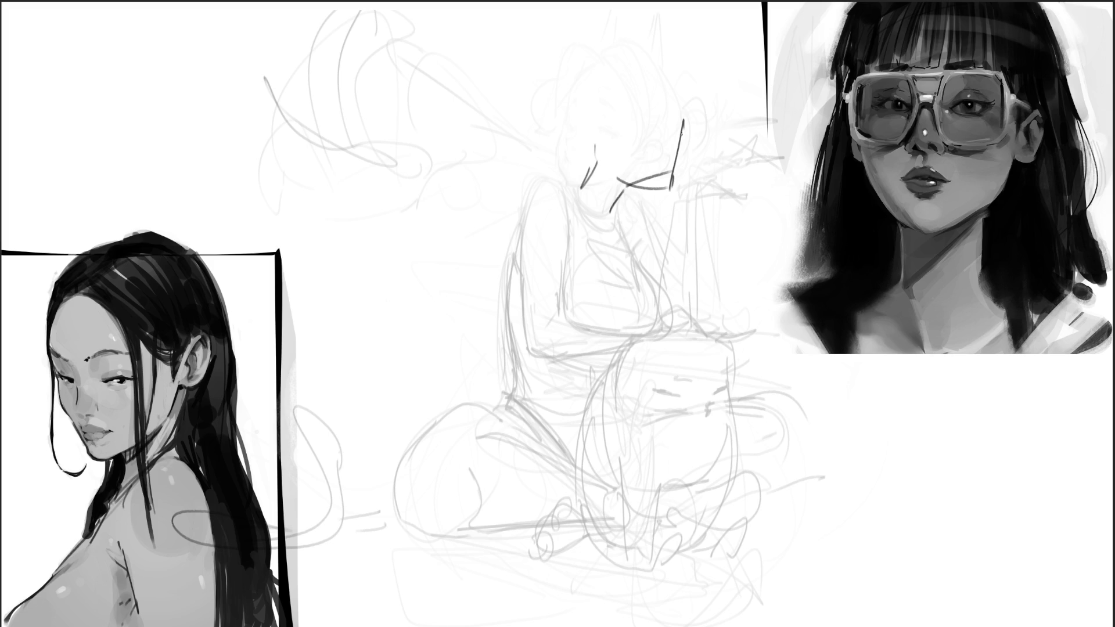
mouse_move(689, 150)
mouse_down()
mouse_move(668, 205)
mouse_move(650, 192)
mouse_move(670, 221)
mouse_move(655, 253)
mouse_move(668, 297)
mouse_up()
drag(668, 205, 692, 332)
drag(612, 211, 650, 267)
key(ctrl+z)
drag(613, 210, 655, 267)
drag(647, 239, 661, 282)
drag(641, 217, 634, 247)
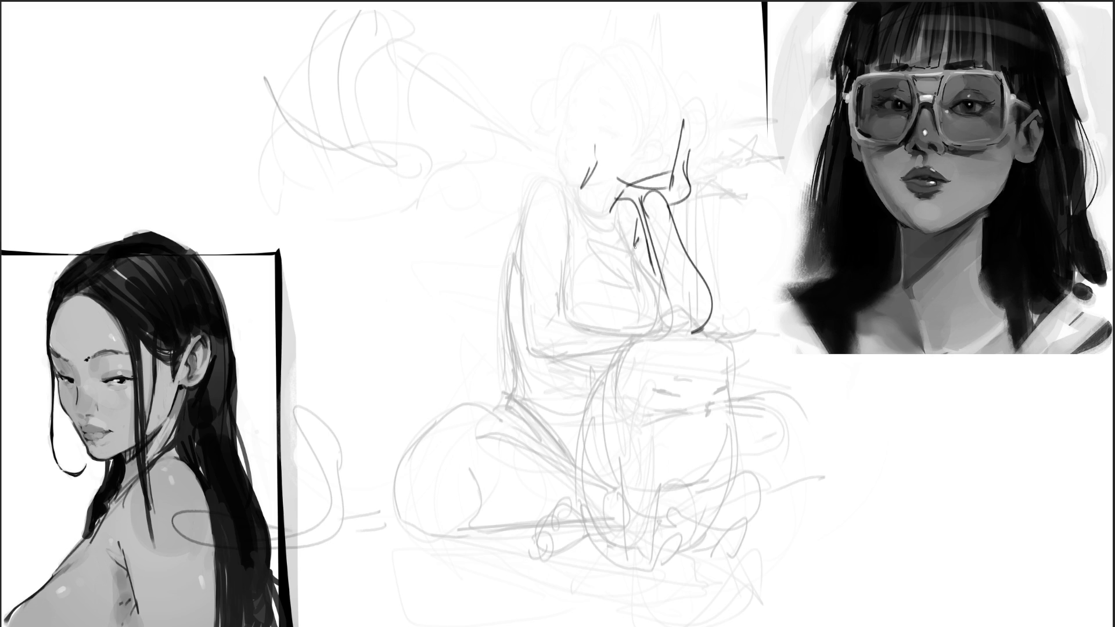
drag(575, 212, 600, 232)
Step: Trace the girl's head, neck outline and hair strands down the right side
drag(524, 198, 552, 173)
mouse_move(552, 180)
mouse_down()
mouse_move(559, 212)
mouse_move(556, 191)
mouse_move(516, 278)
mouse_up()
key(ctrl+z)
key(ctrl+z)
mouse_move(587, 172)
mouse_down()
mouse_move(576, 190)
mouse_move(604, 111)
mouse_move(597, 158)
mouse_up()
drag(599, 100, 598, 132)
mouse_move(619, 136)
mouse_down()
mouse_move(669, 129)
mouse_move(682, 155)
mouse_up()
drag(581, 135, 578, 168)
drag(609, 75, 585, 119)
mouse_move(617, 60)
mouse_down()
mouse_move(661, 59)
mouse_move(693, 101)
mouse_up()
drag(697, 96, 683, 154)
drag(700, 92, 690, 182)
mouse_move(681, 203)
mouse_down()
mouse_move(711, 241)
mouse_move(694, 278)
mouse_up()
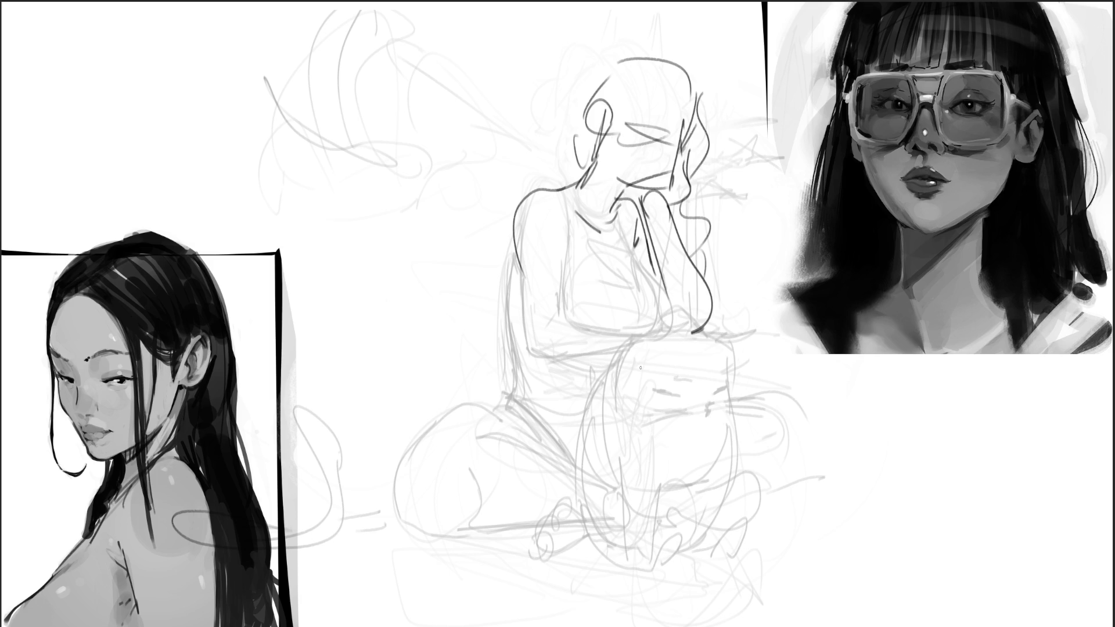
Step: Start the cat with ears near the girl's hand, whiskers and closed eyes
drag(671, 327, 657, 338)
mouse_move(700, 297)
mouse_down()
mouse_move(669, 336)
mouse_move(689, 310)
mouse_move(680, 341)
mouse_move(732, 345)
mouse_move(727, 327)
mouse_move(732, 395)
mouse_up()
mouse_move(718, 356)
mouse_down()
mouse_move(683, 381)
mouse_move(779, 352)
mouse_up()
drag(735, 384, 759, 372)
mouse_move(657, 392)
mouse_down()
mouse_move(685, 400)
mouse_move(726, 388)
mouse_move(712, 406)
mouse_move(738, 414)
mouse_move(737, 426)
mouse_up()
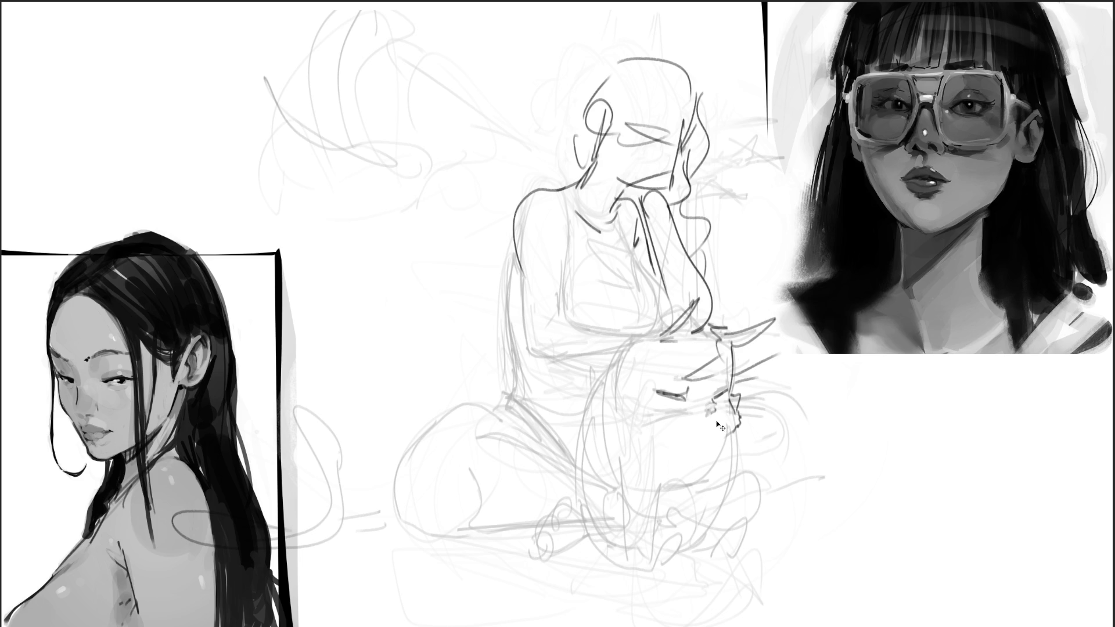
Step: Add small detail marks and whiskers on the cat's muzzle and face
mouse_move(706, 419)
mouse_down()
mouse_move(718, 424)
mouse_move(718, 404)
mouse_move(719, 428)
mouse_move(715, 415)
mouse_up()
mouse_move(609, 403)
mouse_down()
mouse_move(607, 420)
mouse_move(641, 448)
mouse_move(658, 447)
mouse_up()
mouse_move(680, 411)
mouse_down()
mouse_move(623, 379)
mouse_move(615, 407)
mouse_move(627, 445)
mouse_up()
mouse_move(731, 404)
mouse_down()
mouse_move(789, 376)
mouse_move(774, 452)
mouse_up()
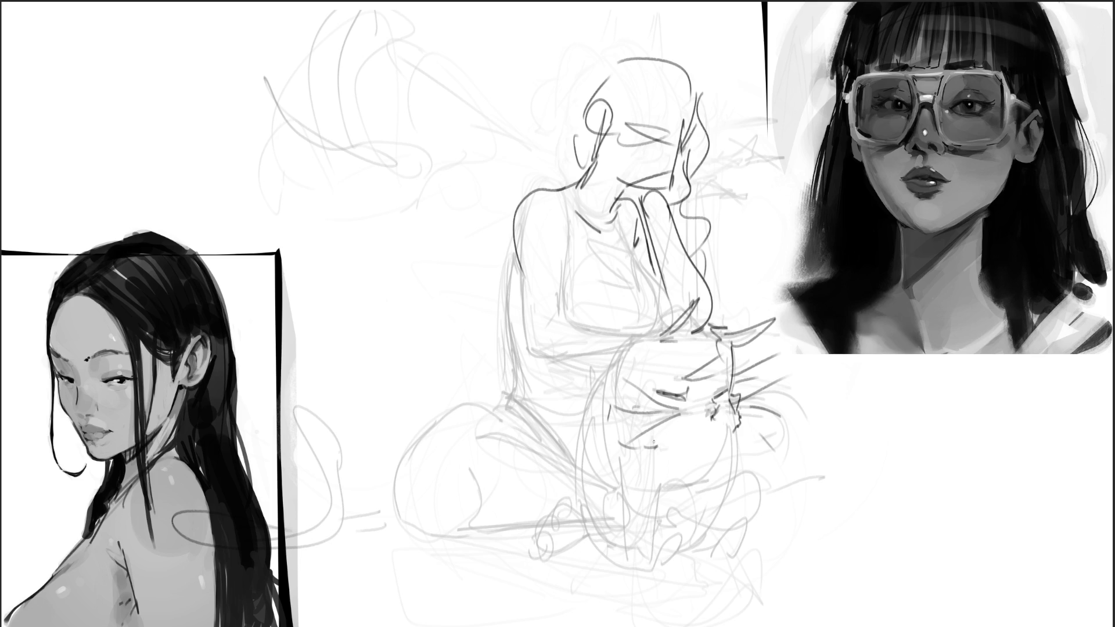
Step: Outline the top of the cat's head and its left body contour, plus a face curve
drag(622, 345, 601, 384)
mouse_move(614, 364)
mouse_down()
mouse_move(662, 335)
mouse_move(590, 399)
mouse_up()
mouse_move(619, 353)
mouse_down()
mouse_move(571, 432)
mouse_move(581, 505)
mouse_up()
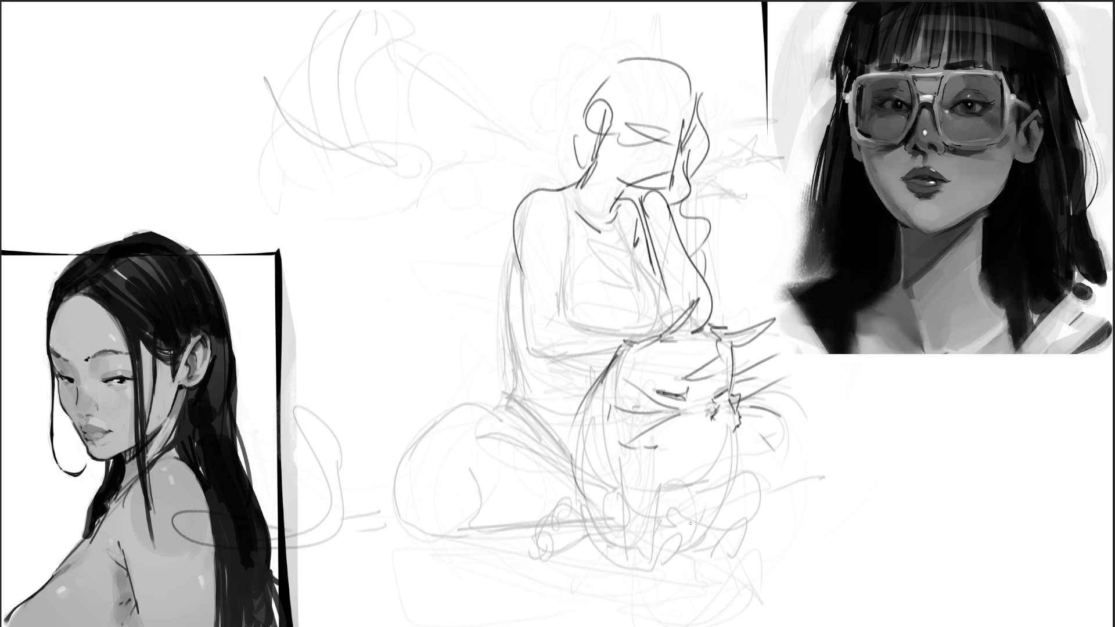
drag(726, 440, 712, 465)
Step: Sketch the cat's lower body and right leg, undoing the last stroke
mouse_move(630, 473)
mouse_down()
mouse_move(639, 523)
mouse_move(666, 535)
mouse_move(650, 555)
mouse_up()
mouse_move(662, 533)
mouse_down()
mouse_move(658, 557)
mouse_move(669, 565)
mouse_up()
drag(714, 466, 714, 534)
drag(725, 464, 720, 546)
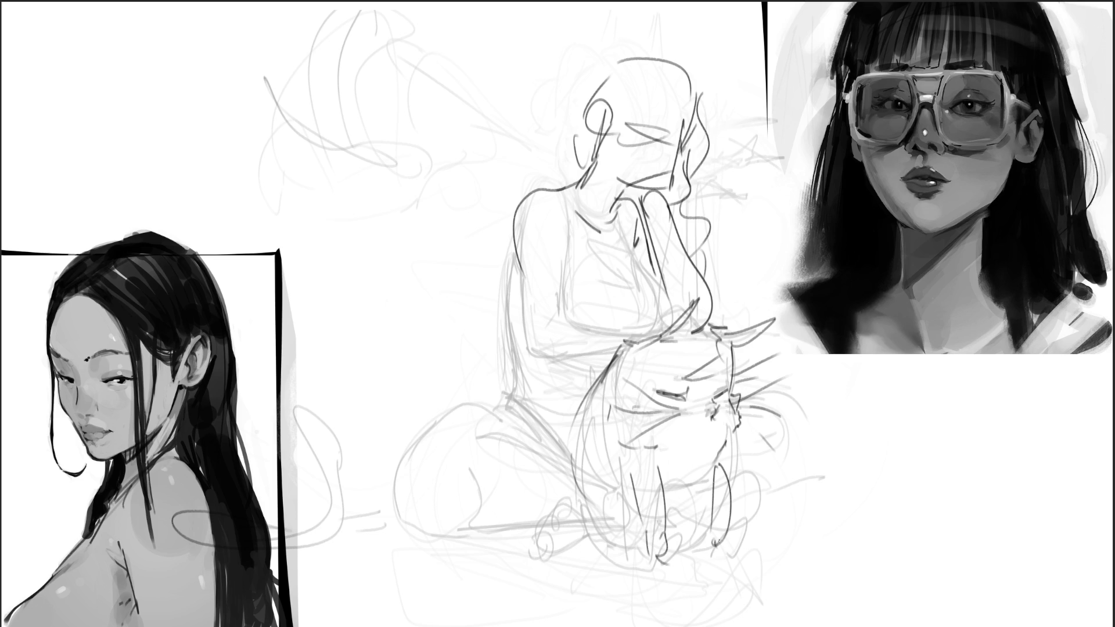
mouse_move(732, 456)
mouse_down()
mouse_move(728, 475)
mouse_move(668, 517)
mouse_move(684, 491)
mouse_move(755, 459)
mouse_up()
key(ctrl+z)
key(ctrl+z)
key(ctrl+z)
Step: Redraw the cat's hind leg and paw with dark loops around it
mouse_move(690, 522)
mouse_down()
mouse_move(747, 525)
mouse_move(758, 478)
mouse_move(753, 515)
mouse_move(729, 536)
mouse_move(630, 512)
mouse_up()
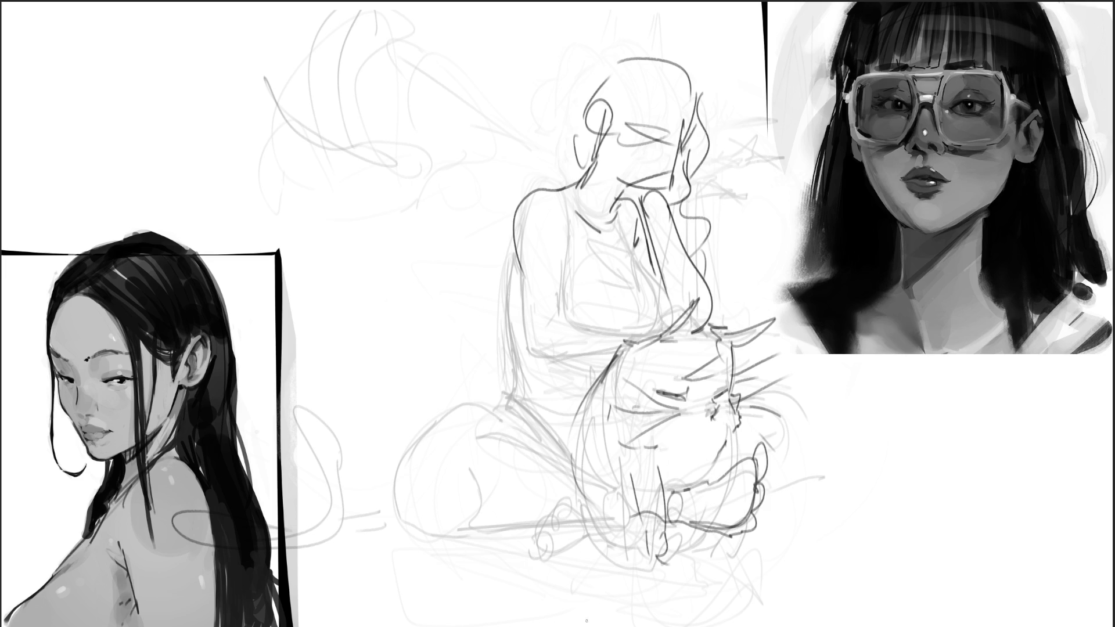
key(ctrl+z)
key(ctrl+z)
key(ctrl+z)
mouse_move(696, 496)
mouse_down()
mouse_move(738, 469)
mouse_move(706, 522)
mouse_up()
mouse_move(678, 486)
mouse_down()
mouse_move(690, 508)
mouse_move(673, 531)
mouse_up()
drag(717, 464, 715, 480)
mouse_move(726, 530)
mouse_down()
mouse_move(692, 555)
mouse_move(660, 557)
mouse_up()
Step: Darken the cat's bottom edge and left contour and draw the foot loop
mouse_move(592, 513)
mouse_down()
mouse_move(668, 558)
mouse_move(755, 506)
mouse_move(633, 534)
mouse_up()
mouse_move(601, 385)
mouse_down()
mouse_move(596, 513)
mouse_move(537, 549)
mouse_up()
drag(549, 504, 573, 557)
mouse_move(579, 474)
mouse_down()
mouse_move(479, 436)
mouse_move(540, 456)
mouse_up()
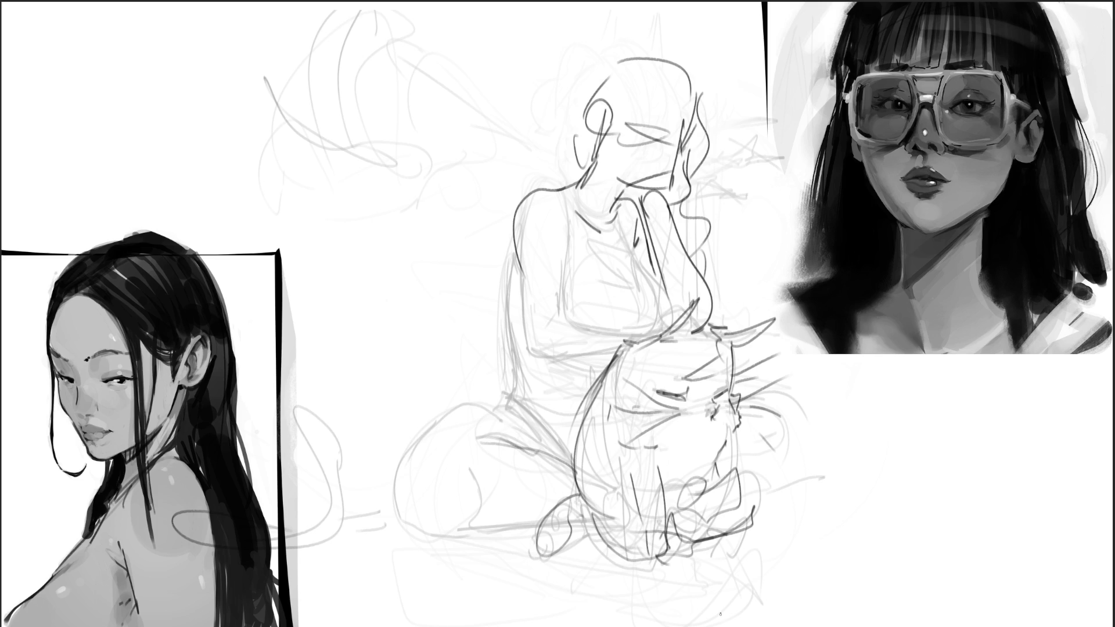
Step: Draw long horizontal and diagonal lines across the cat, redoing the diagonal once
mouse_move(489, 444)
mouse_down()
mouse_move(710, 452)
mouse_move(701, 461)
mouse_up()
mouse_move(460, 531)
mouse_down()
mouse_move(615, 506)
mouse_move(713, 460)
mouse_up()
key(ctrl+z)
mouse_move(451, 524)
mouse_down()
mouse_move(692, 474)
mouse_move(721, 491)
mouse_up()
drag(703, 449, 752, 477)
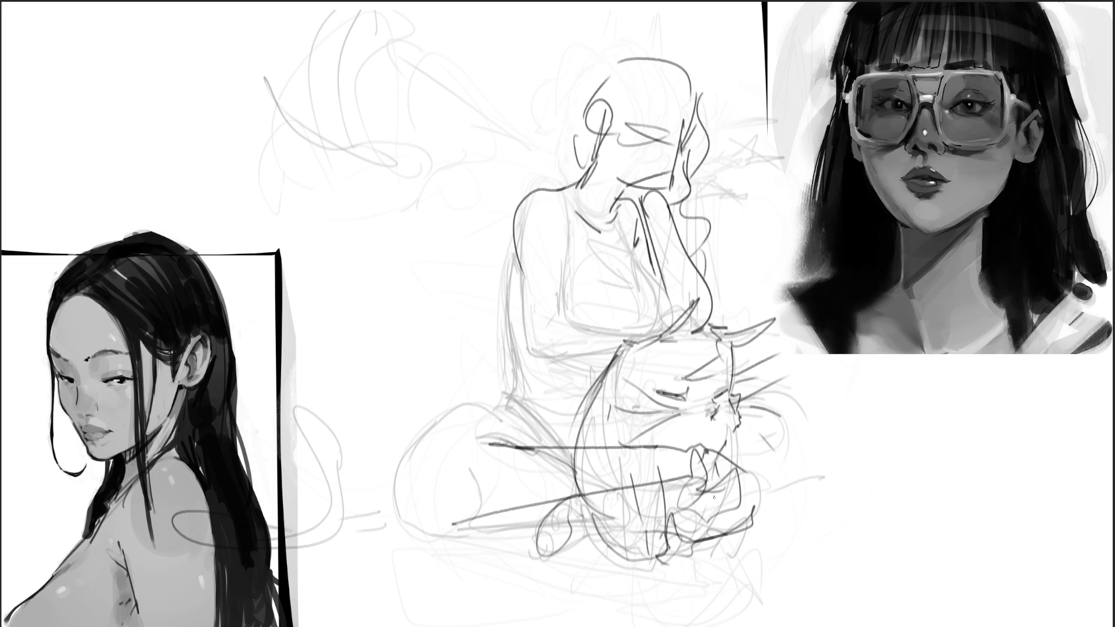
Step: Outline the cat's ear and chin with a large loop and diagonal lines to its right
mouse_move(736, 375)
mouse_down()
mouse_move(752, 351)
mouse_move(749, 442)
mouse_move(735, 458)
mouse_move(766, 419)
mouse_up()
mouse_move(768, 363)
mouse_down()
mouse_move(827, 342)
mouse_move(773, 463)
mouse_move(751, 467)
mouse_up()
drag(751, 459, 860, 397)
drag(789, 437, 768, 453)
drag(843, 451, 741, 495)
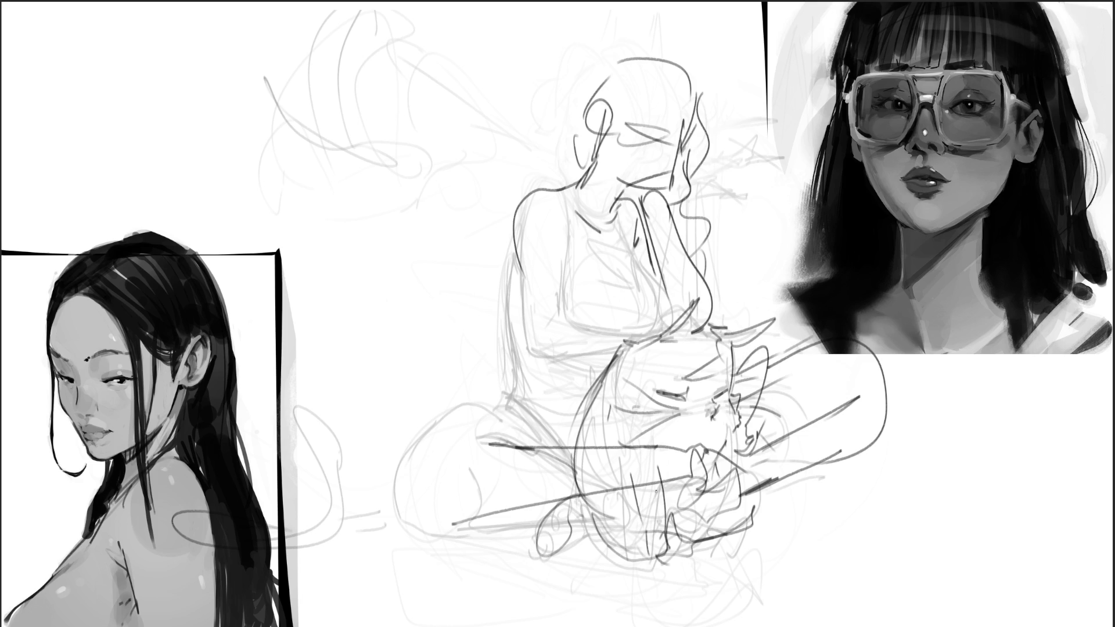
Step: Add strokes around the cat's chin and paw, then darken the line along its back
mouse_move(707, 452)
mouse_down()
mouse_move(755, 433)
mouse_move(691, 486)
mouse_move(769, 459)
mouse_move(720, 509)
mouse_up()
drag(714, 418, 711, 442)
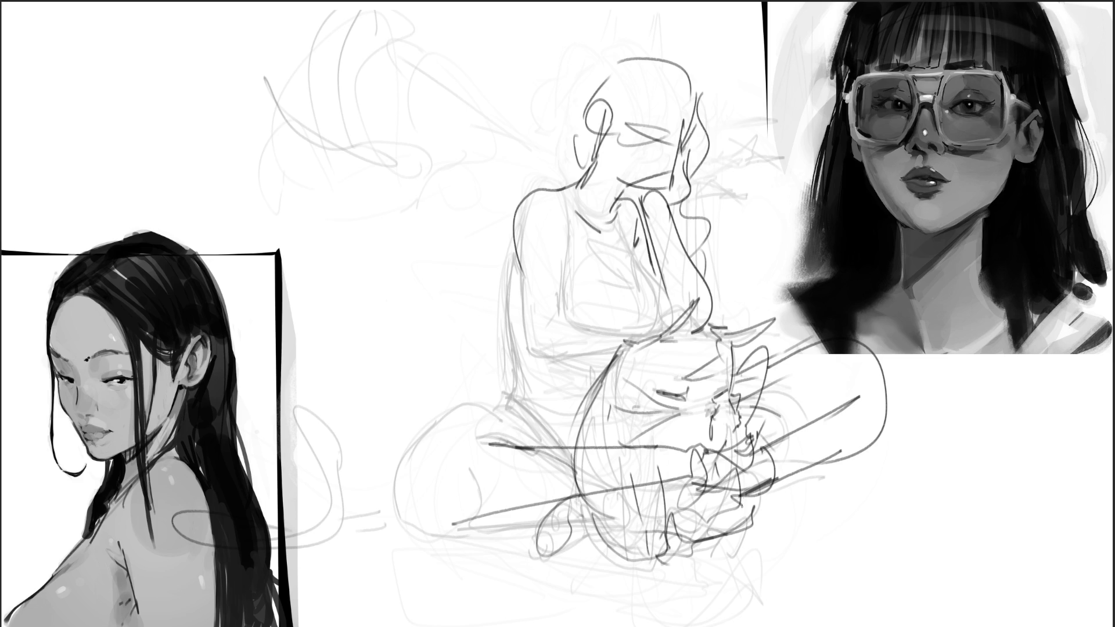
key(ctrl+z)
mouse_move(626, 351)
mouse_down()
mouse_move(606, 356)
mouse_move(578, 423)
mouse_move(487, 407)
mouse_move(400, 447)
mouse_move(425, 443)
mouse_move(432, 460)
mouse_move(407, 521)
mouse_move(538, 537)
mouse_move(603, 524)
mouse_up()
Step: Darken the bottom contour of the knee and the figure's back contour
drag(505, 533, 602, 526)
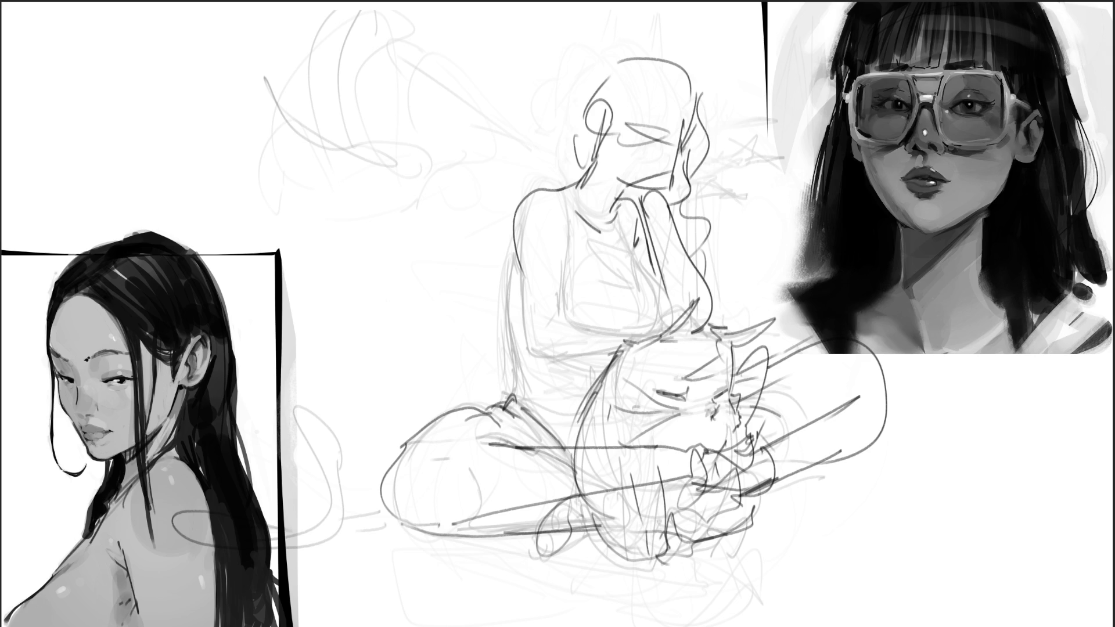
mouse_move(414, 529)
mouse_down()
mouse_move(575, 516)
mouse_move(608, 530)
mouse_move(619, 497)
mouse_up()
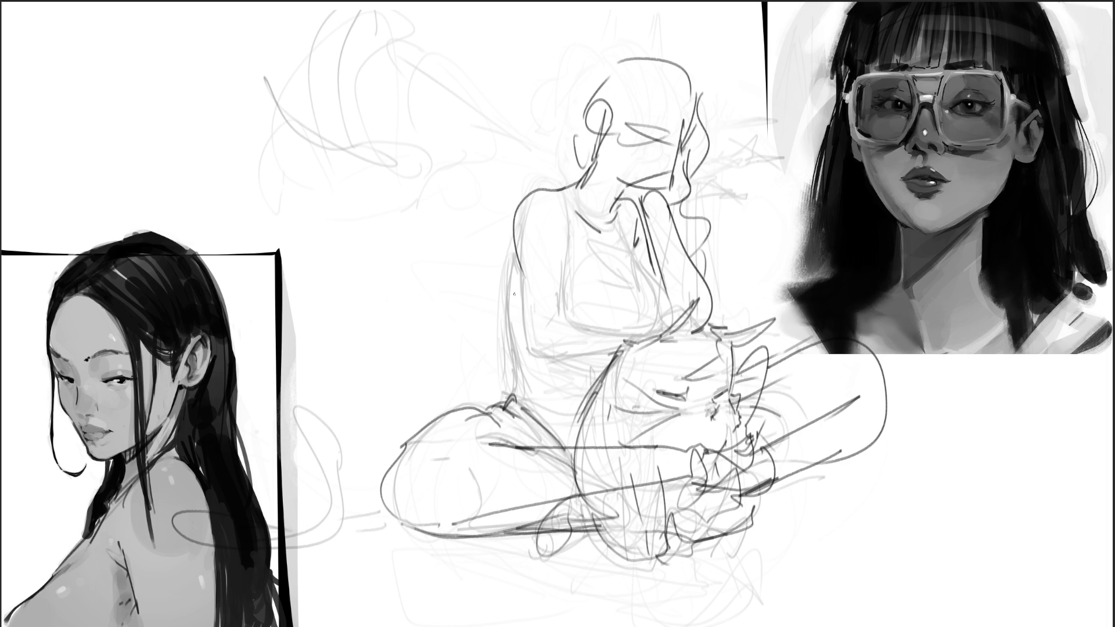
drag(512, 230, 524, 398)
mouse_move(506, 320)
mouse_down()
mouse_move(536, 400)
mouse_move(563, 424)
mouse_up()
mouse_move(535, 390)
mouse_down()
mouse_move(603, 359)
mouse_move(604, 339)
mouse_move(619, 346)
mouse_up()
Step: Sketch darker lines across the torso, hip and cat
drag(509, 222, 568, 390)
drag(582, 342, 549, 393)
mouse_move(555, 228)
mouse_down()
mouse_move(597, 351)
mouse_move(575, 401)
mouse_up()
mouse_move(624, 325)
mouse_down()
mouse_move(578, 366)
mouse_move(663, 301)
mouse_up()
drag(655, 314, 671, 339)
Step: Define the hand resting on the thigh, plus the shoulder, arm and chest lines
drag(608, 369, 579, 391)
drag(624, 353, 611, 367)
drag(658, 301, 697, 315)
drag(684, 326, 701, 339)
mouse_move(693, 313)
mouse_down()
mouse_move(708, 337)
mouse_move(656, 311)
mouse_move(627, 342)
mouse_move(638, 334)
mouse_up()
mouse_move(628, 225)
mouse_down()
mouse_move(646, 260)
mouse_move(697, 284)
mouse_move(701, 327)
mouse_up()
drag(575, 230, 572, 360)
drag(648, 280, 616, 307)
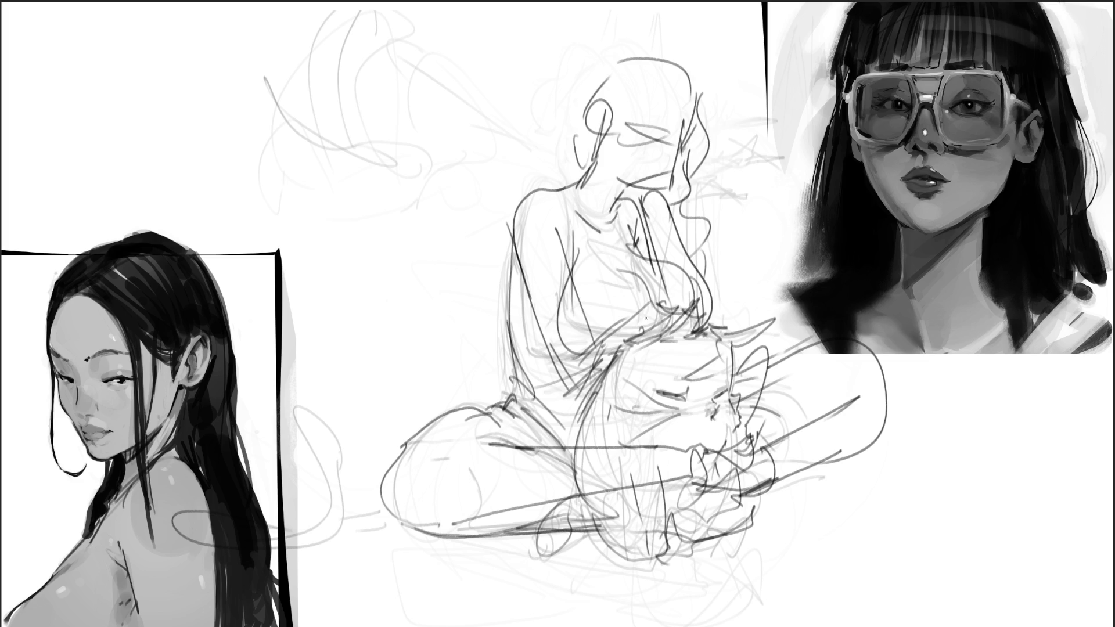
drag(629, 247, 577, 268)
Step: Mark the mouth and closed eyes, sketch the forehead, and draw hair lines on the head
drag(659, 169, 671, 172)
drag(631, 133, 671, 152)
mouse_move(646, 109)
mouse_down()
mouse_move(677, 126)
mouse_move(650, 92)
mouse_move(678, 80)
mouse_up()
drag(681, 72, 690, 94)
drag(668, 51, 626, 61)
mouse_move(625, 45)
mouse_down()
mouse_move(595, 77)
mouse_move(578, 171)
mouse_up()
mouse_move(675, 46)
mouse_down()
mouse_move(649, 59)
mouse_move(696, 118)
mouse_up()
mouse_move(643, 36)
mouse_down()
mouse_move(657, 40)
mouse_move(704, 195)
mouse_move(729, 330)
mouse_up()
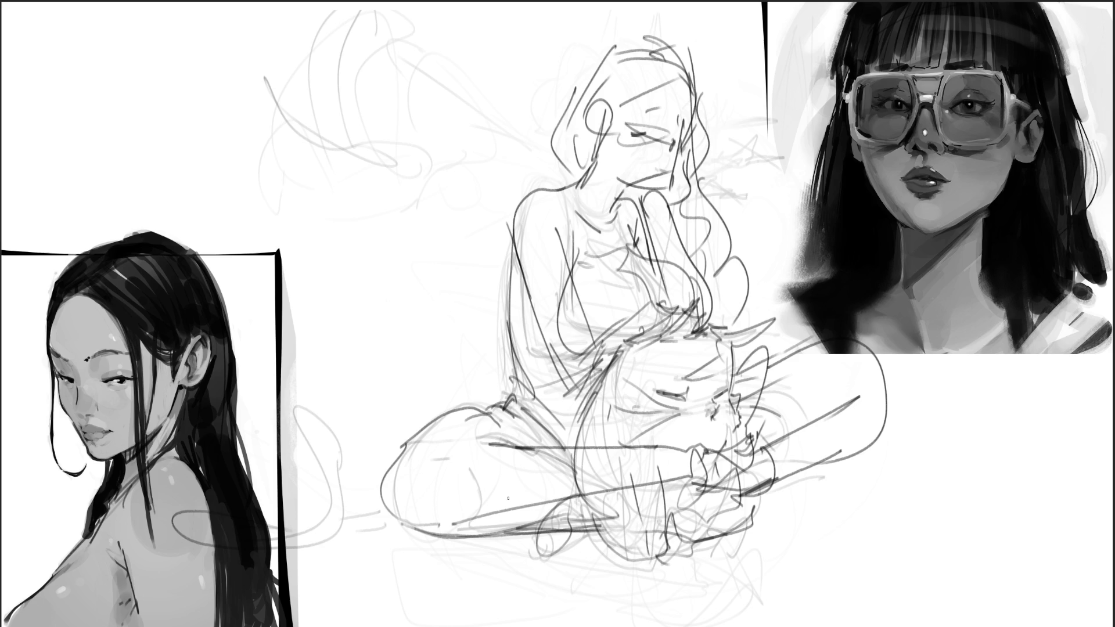
Step: Sketch new lines across the lower legs, undoing the last one
drag(433, 528, 718, 572)
drag(476, 443, 676, 498)
mouse_move(568, 454)
mouse_down()
mouse_move(728, 559)
mouse_move(532, 551)
mouse_move(783, 530)
mouse_up()
mouse_move(691, 558)
mouse_down()
mouse_move(763, 519)
mouse_move(822, 507)
mouse_move(749, 549)
mouse_up()
mouse_move(828, 482)
mouse_down()
mouse_move(711, 533)
mouse_move(468, 546)
mouse_up()
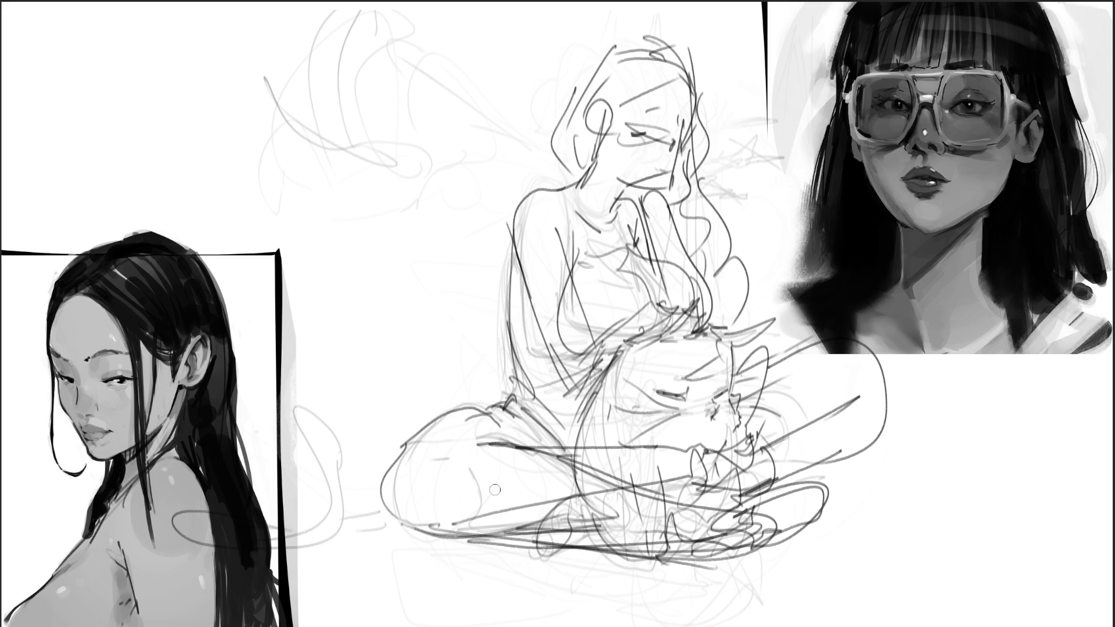
key(ctrl+z)
key(ctrl+z)
Step: Erase stray dark lines across the legs, lower figure and torso
mouse_move(593, 504)
mouse_down()
mouse_move(813, 523)
mouse_move(605, 515)
mouse_move(702, 509)
mouse_move(647, 495)
mouse_up()
drag(599, 447, 688, 448)
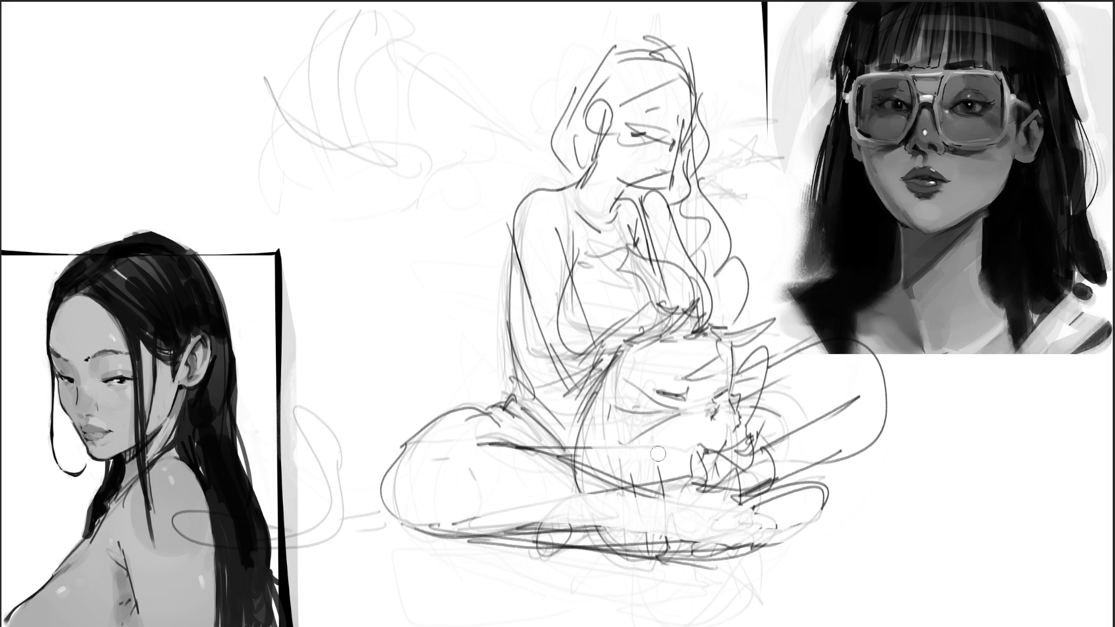
drag(596, 443, 537, 444)
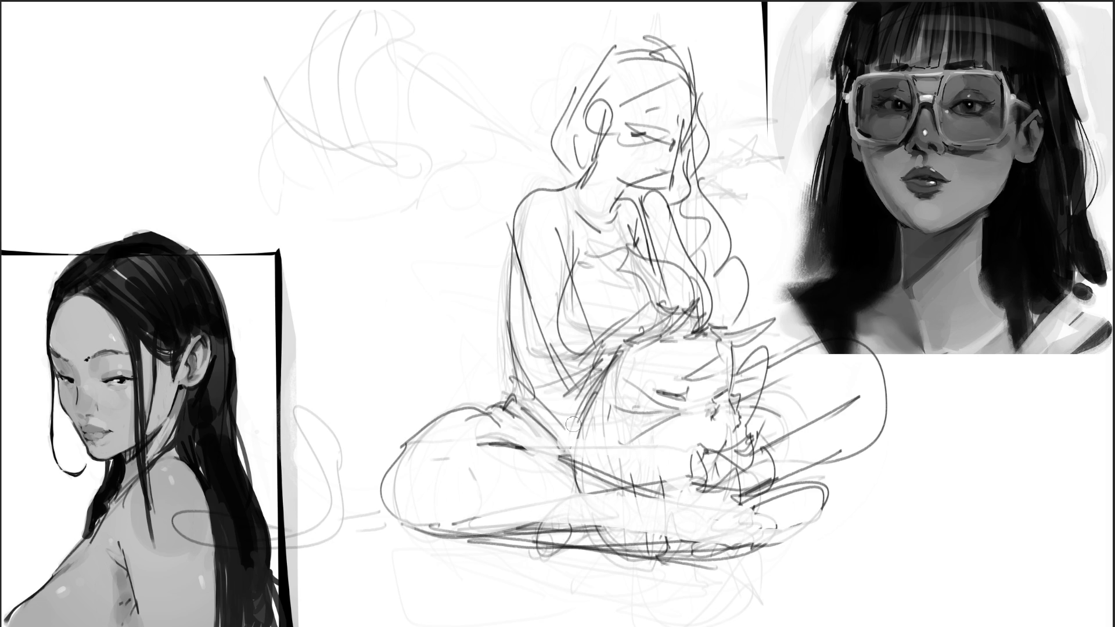
mouse_move(563, 327)
mouse_down()
mouse_move(581, 302)
mouse_move(600, 320)
mouse_move(619, 279)
mouse_move(683, 298)
mouse_up()
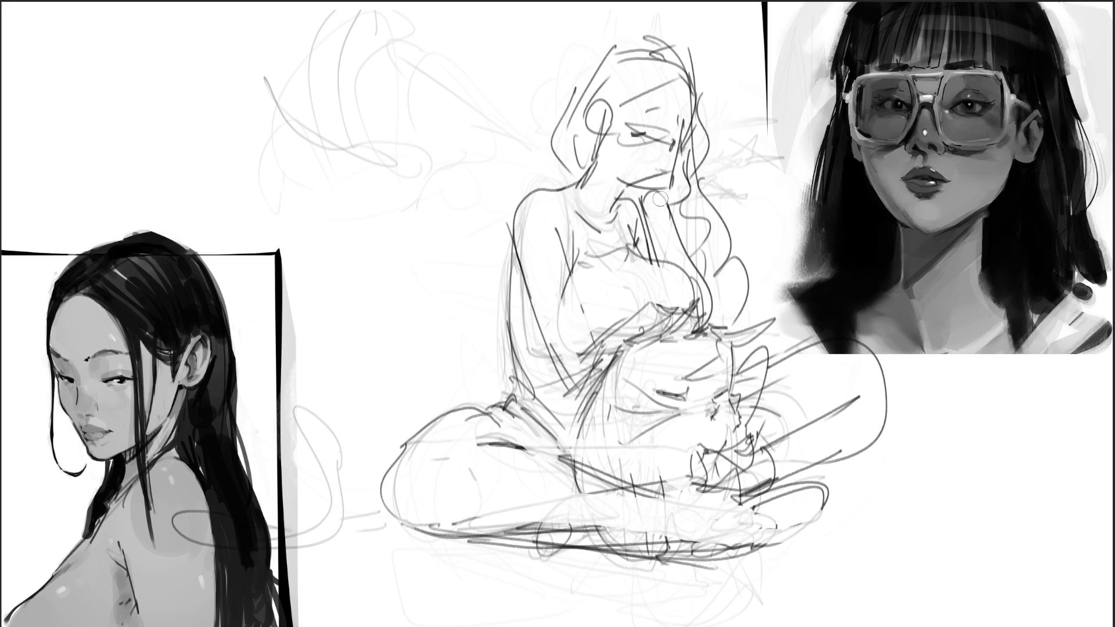
Step: Erase stray face lines, paint thick wavy hair, and mirror the sketch horizontally
mouse_move(649, 153)
mouse_down()
mouse_move(662, 122)
mouse_move(624, 119)
mouse_move(604, 134)
mouse_move(595, 124)
mouse_move(588, 147)
mouse_move(633, 89)
mouse_move(610, 64)
mouse_move(680, 55)
mouse_move(557, 168)
mouse_move(573, 174)
mouse_up()
mouse_move(694, 80)
mouse_down()
mouse_move(709, 229)
mouse_move(731, 272)
mouse_up()
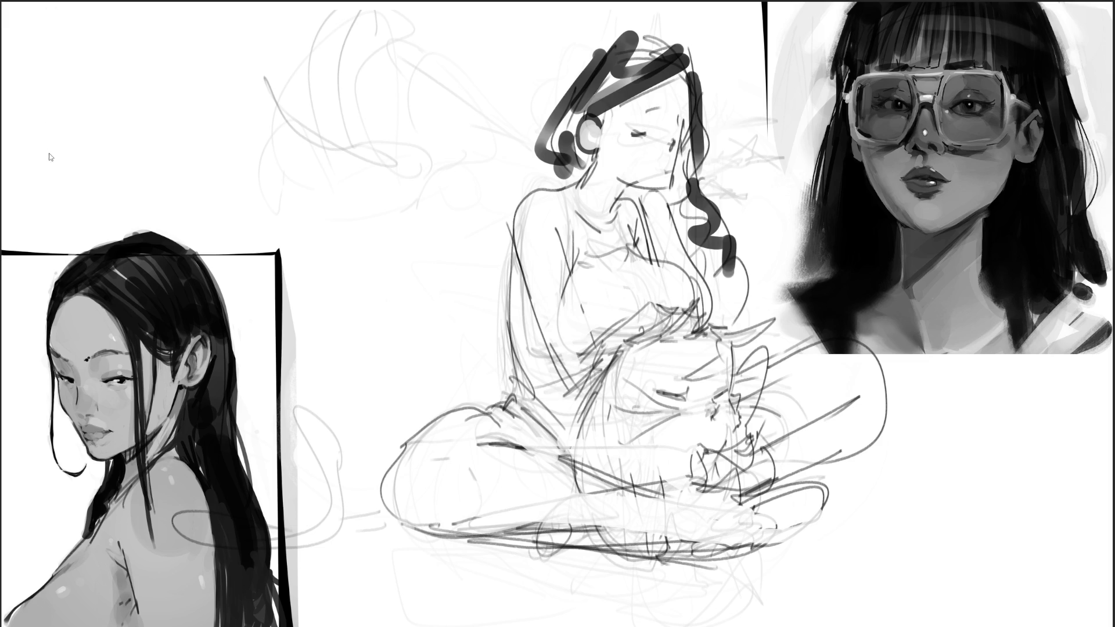
key(ctrl+shift+h)
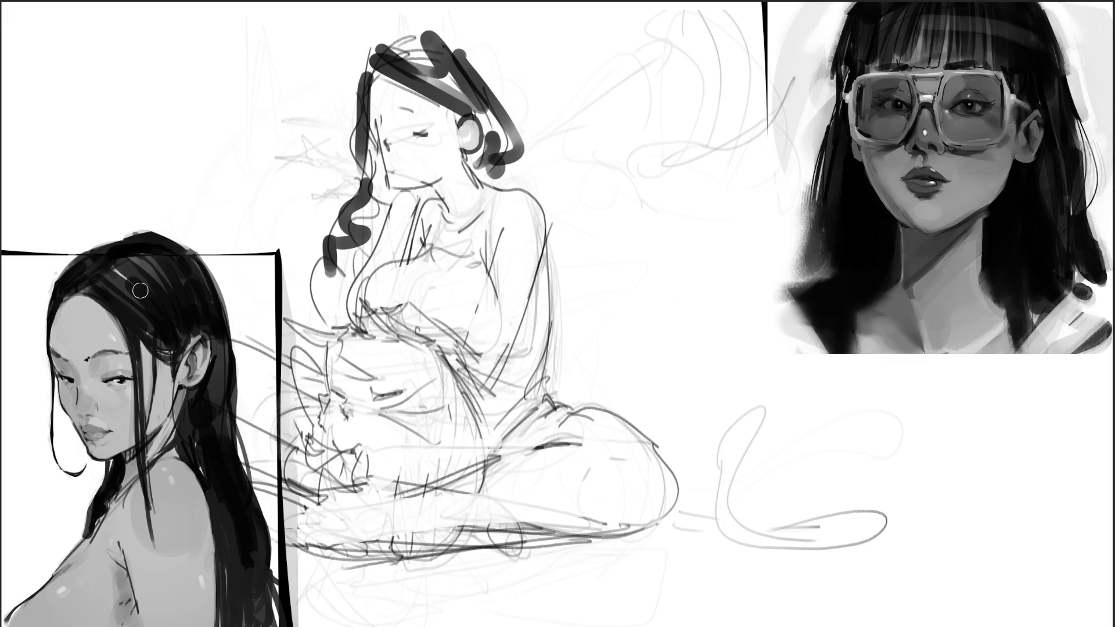
Step: Enlarge the flipped sketch, shift it right, and switch to a fine brush tip
drag(340, 163, 464, 168)
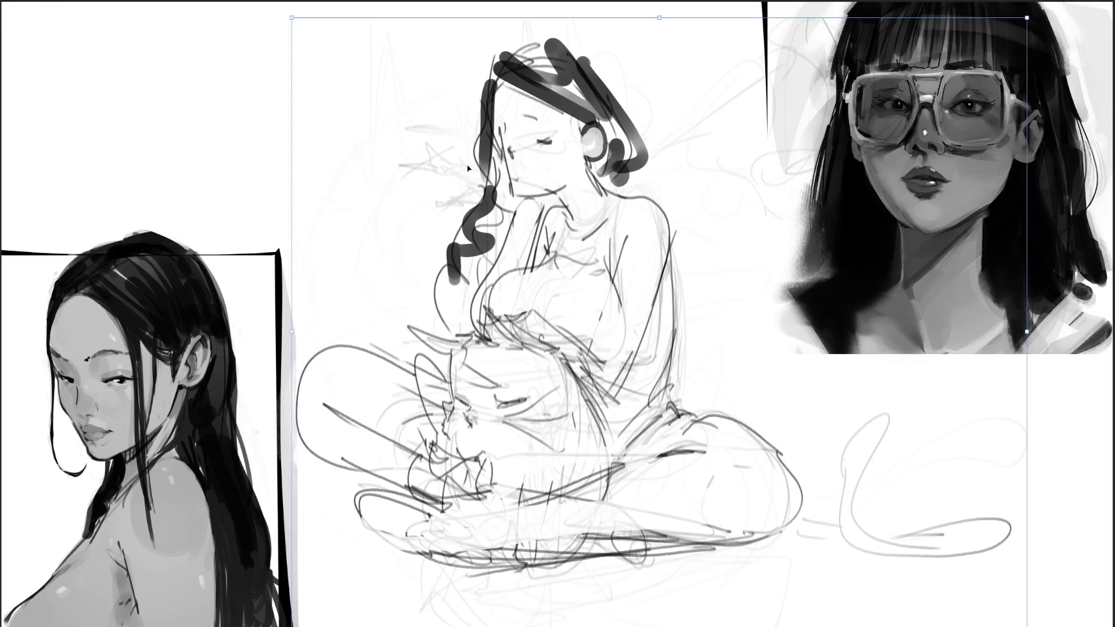
key(Return)
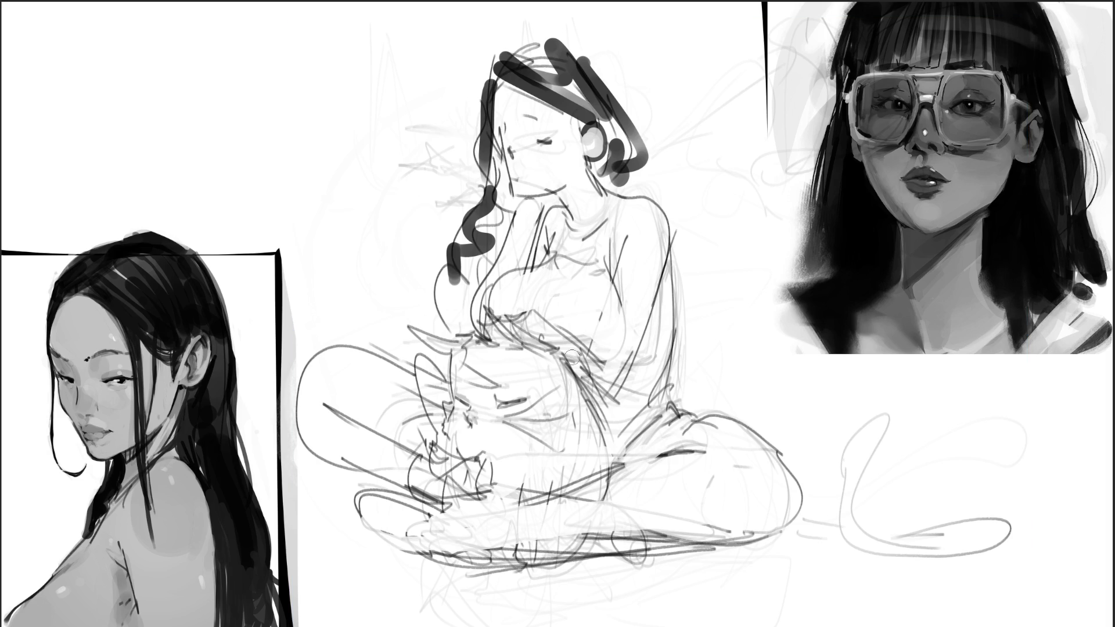
key(bracketright)
key(bracketright)
key(bracketright)
key(bracketleft)
key(bracketleft)
key(bracketleft)
mouse_move(426, 359)
mouse_down()
mouse_move(434, 352)
mouse_move(450, 387)
mouse_up()
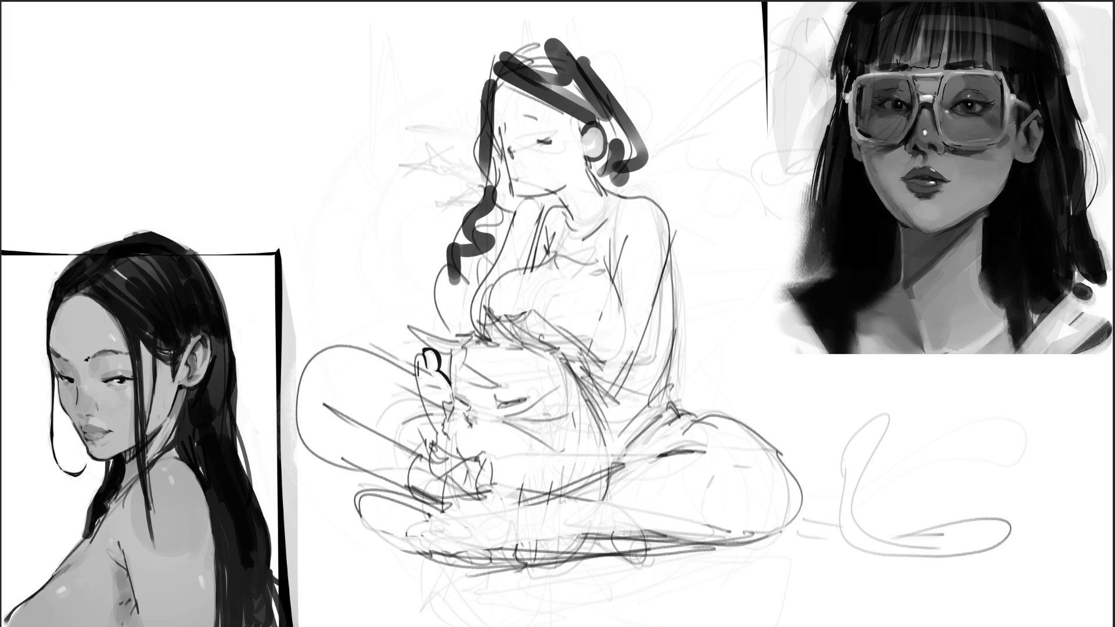
Step: Refine the left and right outlines of the sketched hand and finger
mouse_move(418, 376)
mouse_down()
mouse_move(418, 354)
mouse_move(429, 377)
mouse_move(419, 389)
mouse_move(444, 440)
mouse_up()
drag(453, 388, 443, 447)
drag(454, 386, 443, 402)
drag(448, 399, 437, 433)
mouse_move(454, 361)
mouse_down()
mouse_move(450, 394)
mouse_move(405, 431)
mouse_up()
mouse_move(402, 434)
mouse_down()
mouse_move(415, 447)
mouse_move(400, 443)
mouse_up()
drag(405, 417, 420, 402)
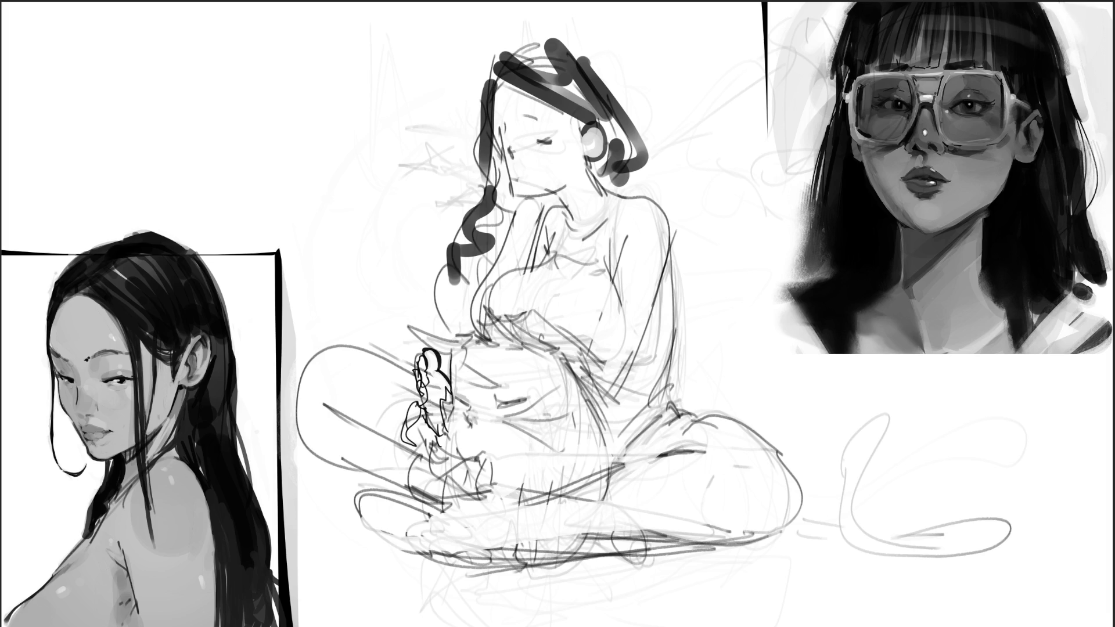
Step: Draw the raised leg's long lines connecting to the hand, and bolden the arc over it
mouse_move(416, 400)
mouse_down()
mouse_move(330, 328)
mouse_move(286, 321)
mouse_move(379, 428)
mouse_up()
drag(318, 314, 404, 367)
drag(284, 364, 437, 491)
drag(354, 335, 424, 359)
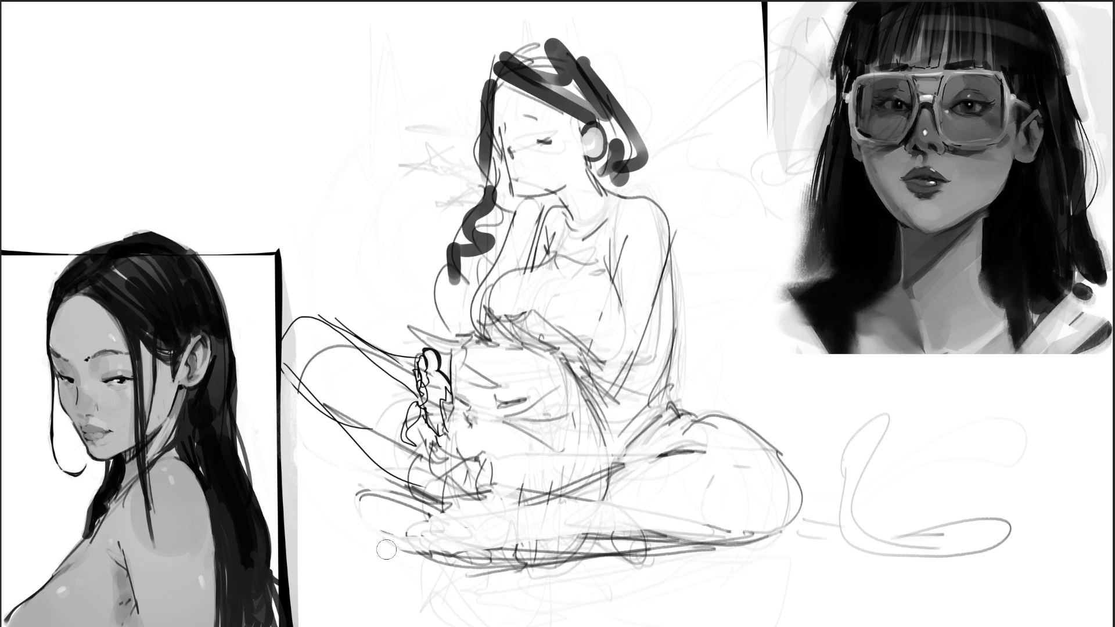
drag(307, 360, 312, 359)
drag(424, 357, 434, 343)
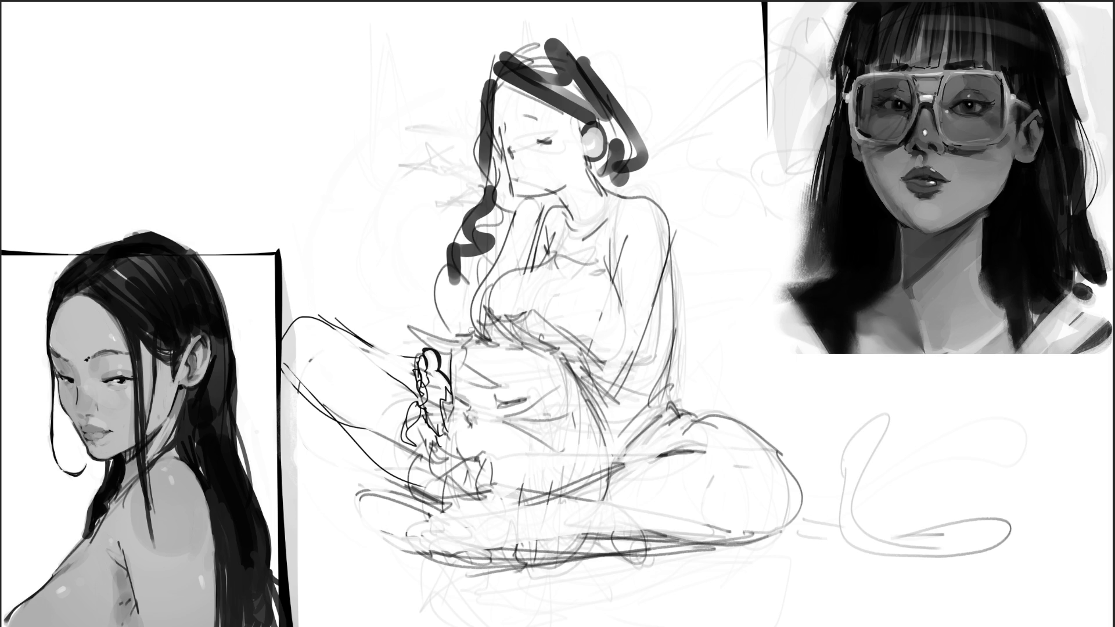
Step: Sketch the hands at the waist and lap, the arm-to-chest line, and knuckles under the chin
mouse_move(480, 326)
mouse_down()
mouse_move(481, 351)
mouse_move(495, 359)
mouse_move(514, 358)
mouse_move(478, 332)
mouse_move(487, 328)
mouse_move(520, 331)
mouse_move(502, 341)
mouse_move(524, 328)
mouse_move(524, 348)
mouse_move(541, 351)
mouse_up()
drag(491, 307, 508, 337)
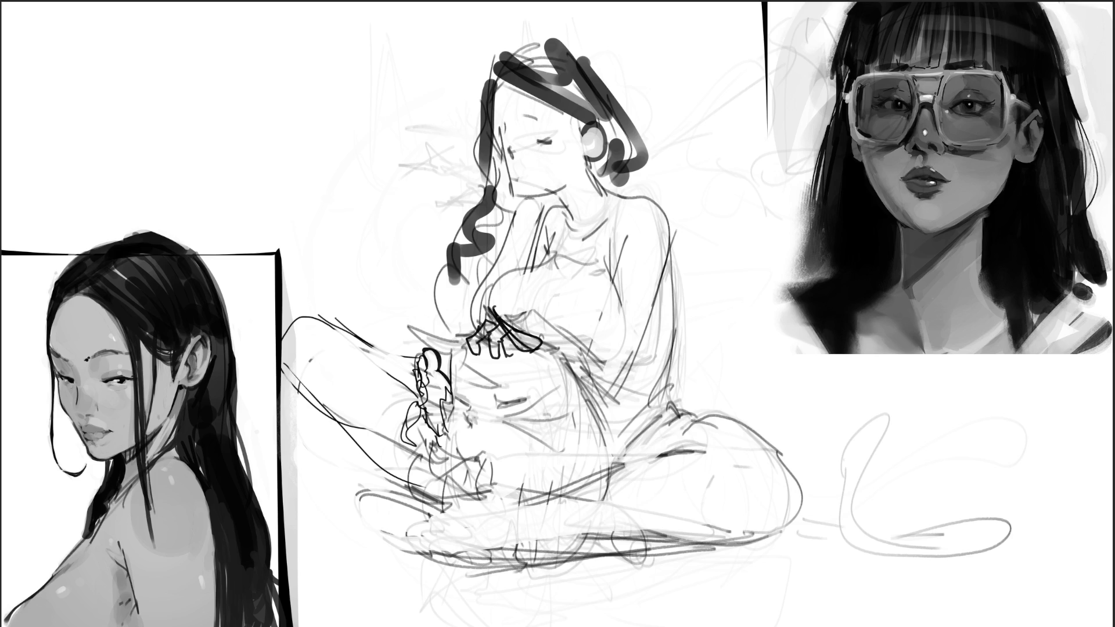
drag(419, 320, 465, 355)
mouse_move(470, 336)
mouse_down()
mouse_move(510, 230)
mouse_move(487, 271)
mouse_move(540, 206)
mouse_up()
drag(532, 252, 526, 264)
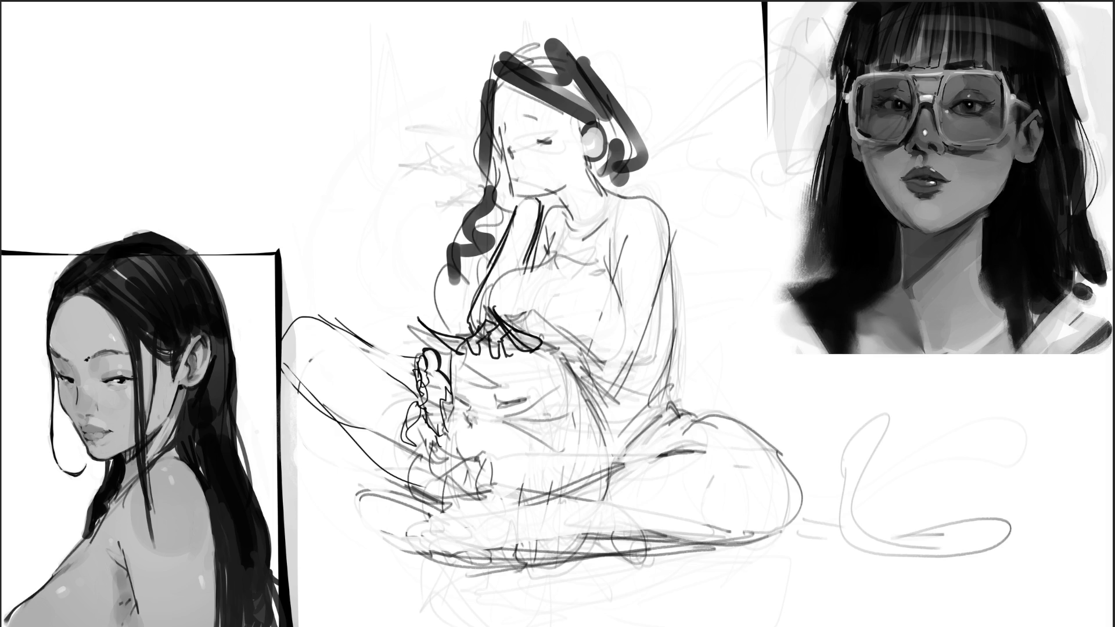
key(ctrl+z)
key(ctrl+z)
drag(541, 197, 527, 261)
mouse_move(520, 201)
mouse_down()
mouse_move(534, 197)
mouse_move(513, 212)
mouse_move(514, 191)
mouse_move(503, 209)
mouse_move(505, 169)
mouse_move(542, 208)
mouse_up()
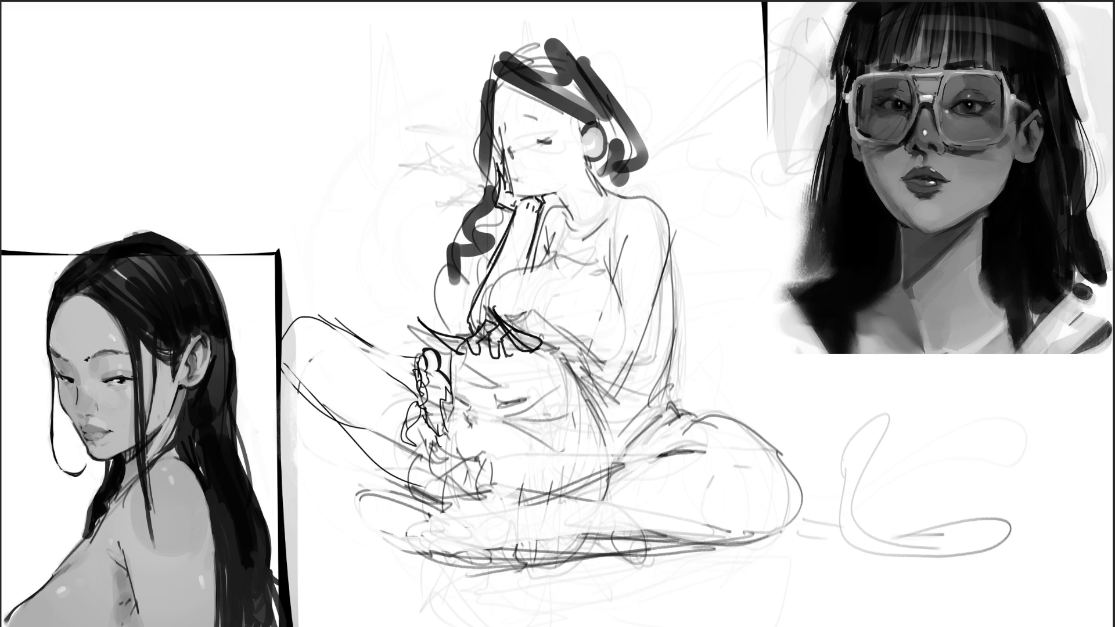
Step: Draw the ear inside the headphone, then delete the figure sketch and both portraits
drag(592, 146, 598, 131)
key(Delete)
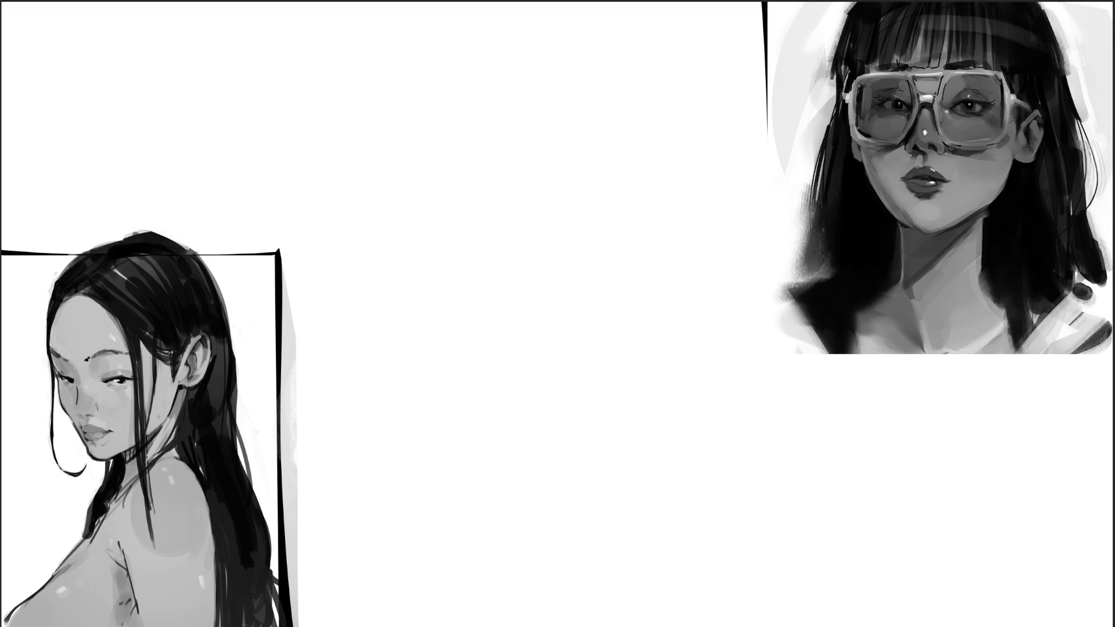
key(Delete)
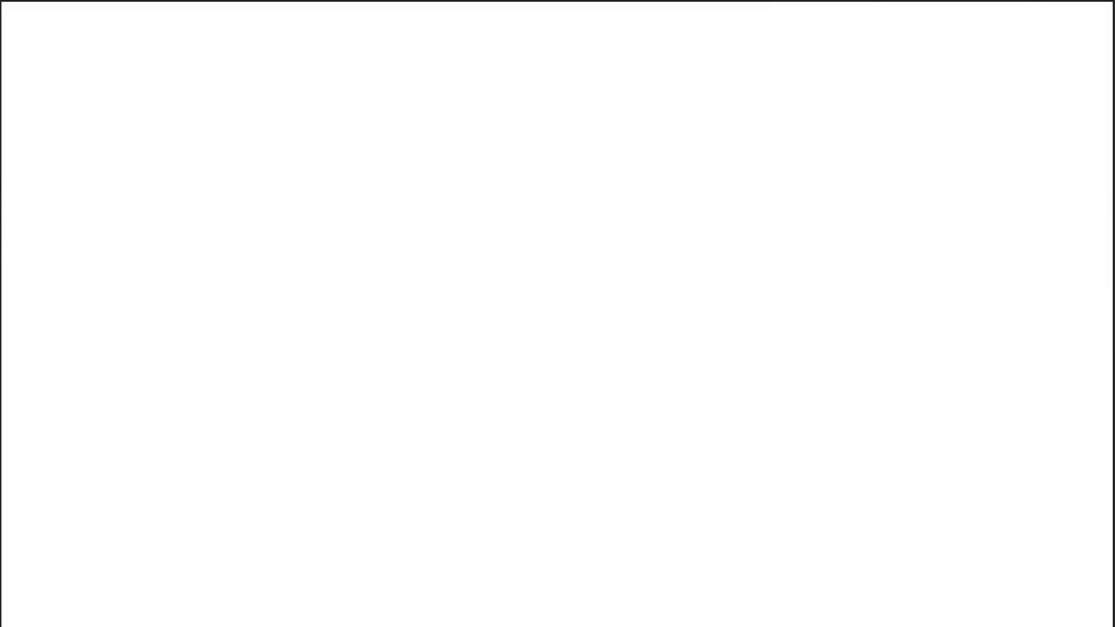
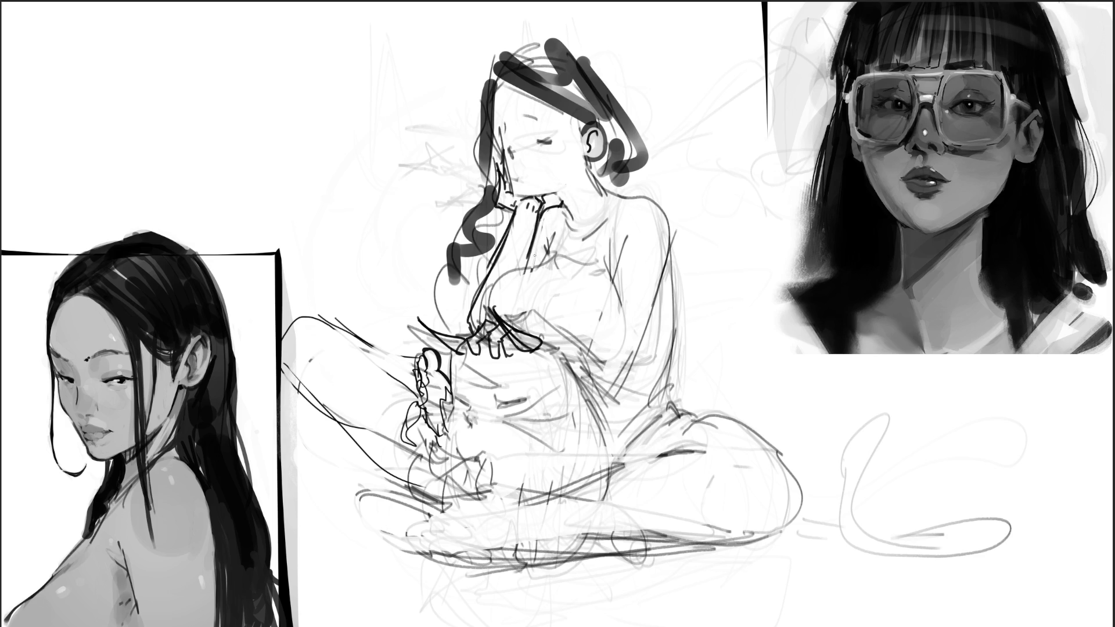
Step: Ink a dark stroke by the chin and the curved headphone and jaw contour
mouse_move(564, 222)
mouse_down()
mouse_move(572, 235)
mouse_move(623, 215)
mouse_up()
mouse_move(591, 162)
mouse_down()
mouse_move(610, 190)
mouse_move(642, 184)
mouse_move(645, 139)
mouse_up()
mouse_move(627, 176)
mouse_down()
mouse_move(640, 195)
mouse_move(631, 127)
mouse_move(568, 55)
mouse_up()
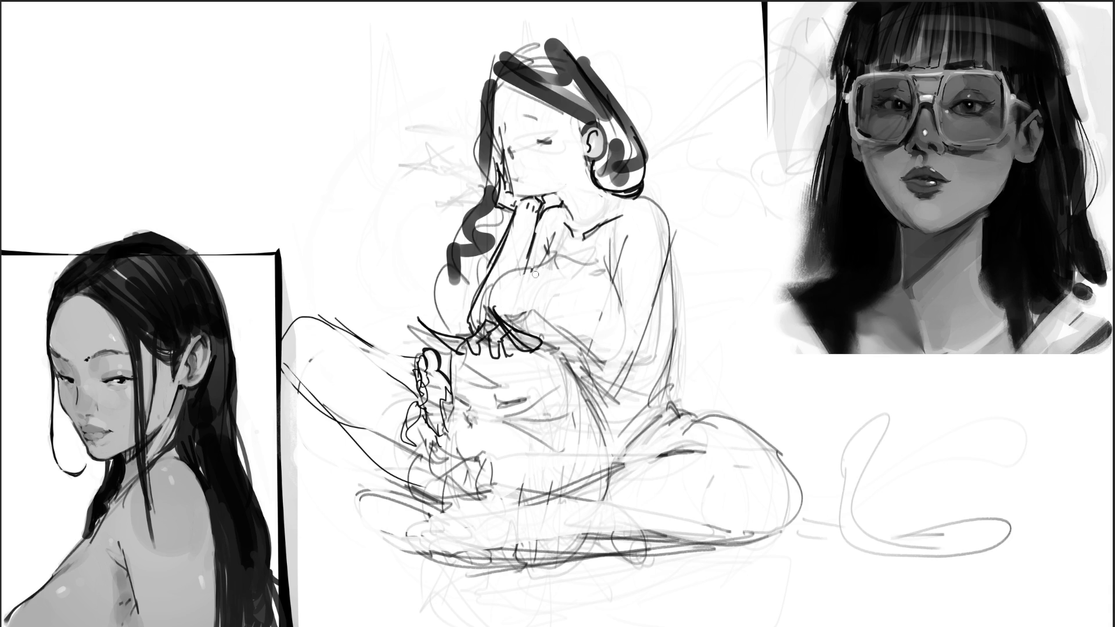
Step: Ink the rounded chest curve, the arm line down from the chin, and a line below the headphone
mouse_move(542, 266)
mouse_down()
mouse_move(553, 250)
mouse_move(504, 308)
mouse_up()
key(ctrl+z)
mouse_move(549, 254)
mouse_down()
mouse_move(504, 307)
mouse_move(516, 319)
mouse_move(501, 273)
mouse_move(479, 321)
mouse_up()
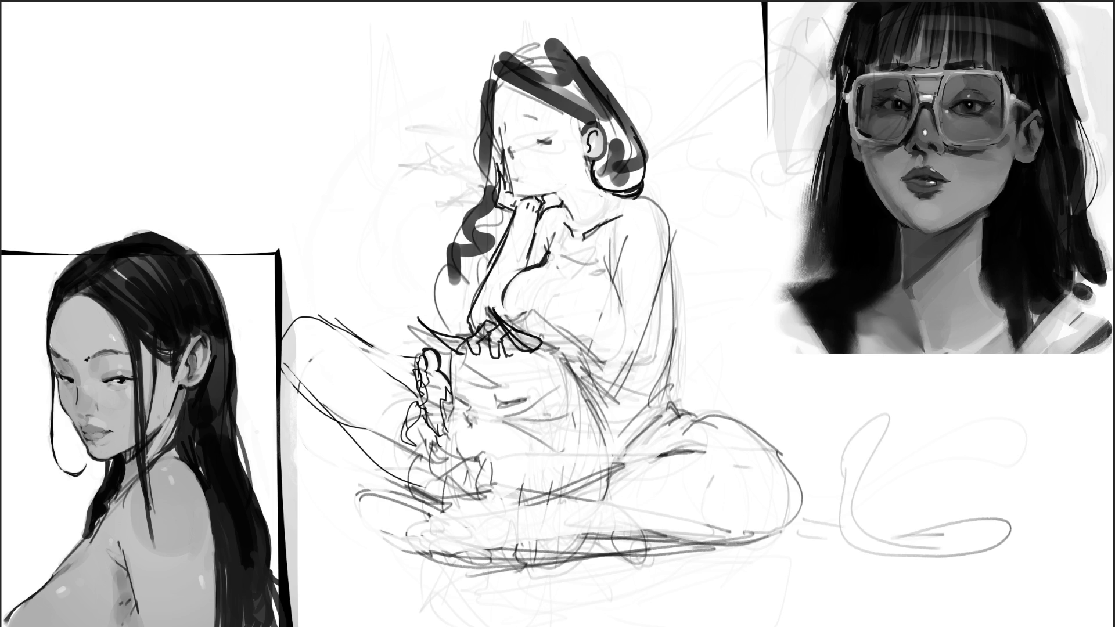
drag(539, 263, 560, 251)
drag(562, 203, 559, 260)
key(ctrl+z)
drag(564, 206, 566, 256)
drag(568, 254, 597, 256)
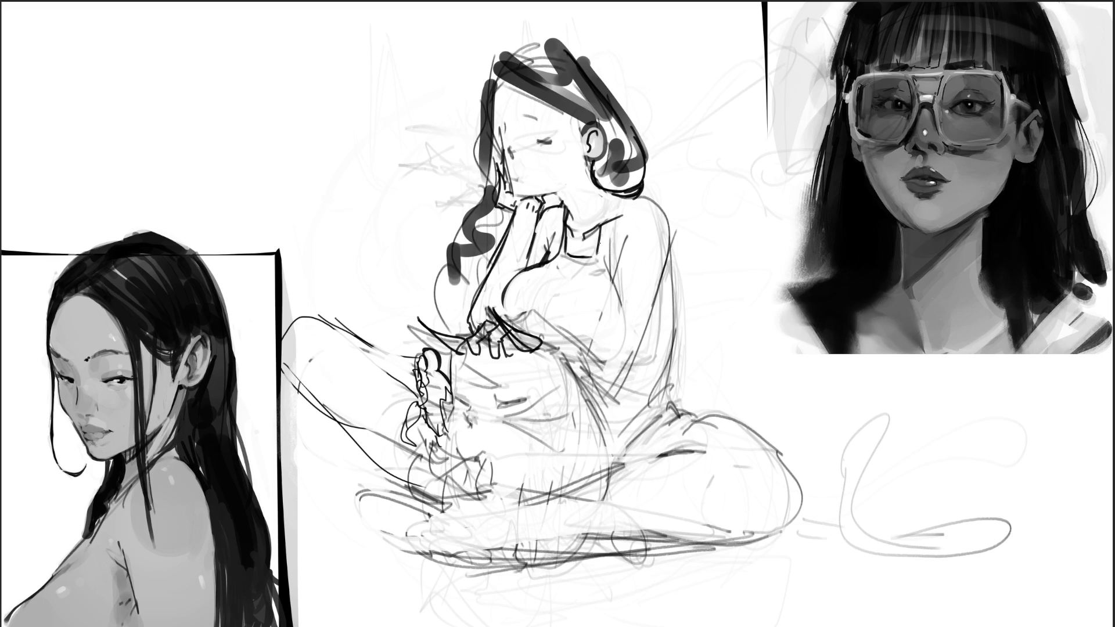
mouse_move(617, 194)
mouse_down()
mouse_move(610, 291)
mouse_move(627, 294)
mouse_move(599, 357)
mouse_up()
Step: Draw the torso's right outline, then sketch the bare lower leg, foot and toes beneath the figure
key(ctrl+z)
key(ctrl+z)
key(ctrl+z)
key(ctrl+z)
mouse_move(616, 288)
mouse_down()
mouse_move(625, 299)
mouse_move(591, 352)
mouse_up()
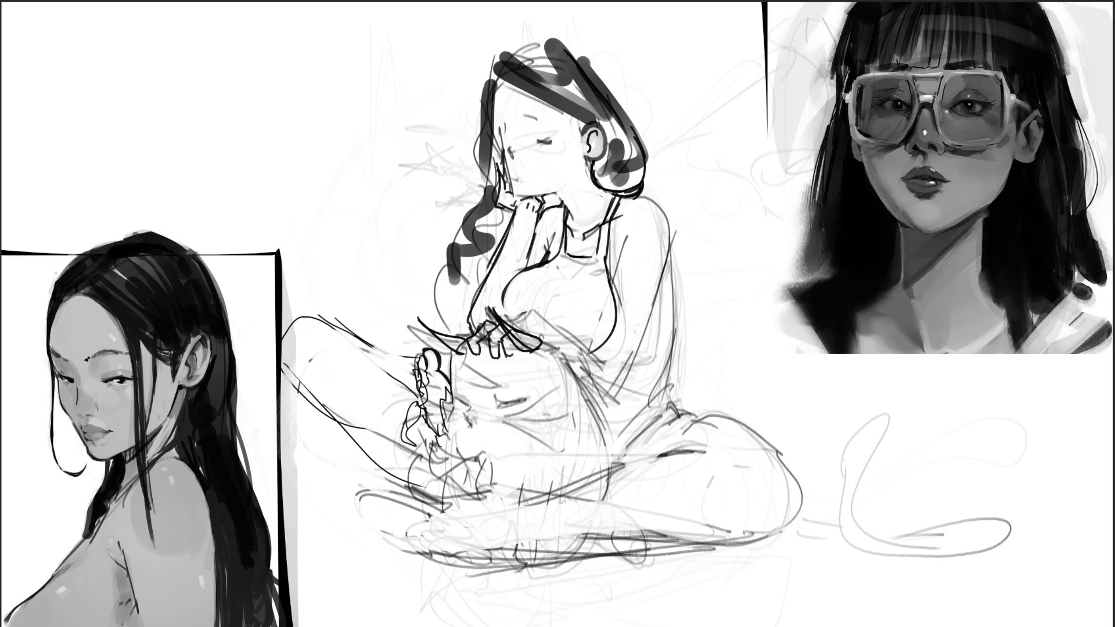
drag(519, 486, 542, 556)
mouse_move(582, 468)
mouse_down()
mouse_move(558, 566)
mouse_move(540, 580)
mouse_move(552, 587)
mouse_move(556, 537)
mouse_up()
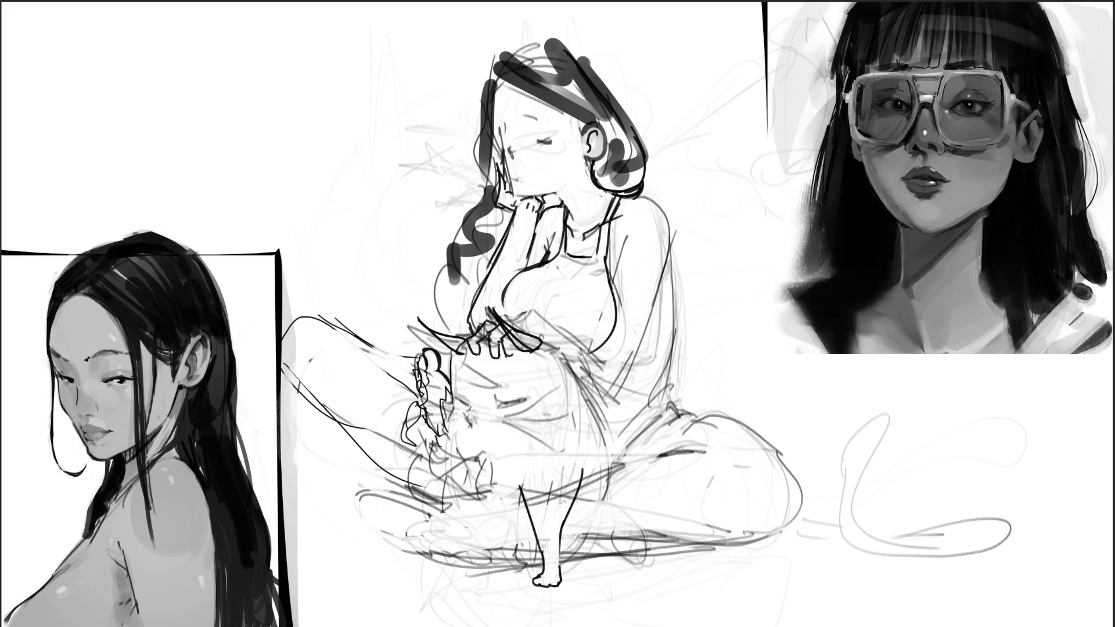
mouse_move(544, 563)
mouse_down()
mouse_move(551, 582)
mouse_move(561, 578)
mouse_up()
Step: Drop the foot strokes, erase faint lines between the legs, and add short contours along the right side
key(ctrl+z)
key(ctrl+z)
key(ctrl+z)
mouse_move(527, 477)
mouse_down()
mouse_move(541, 491)
mouse_move(577, 486)
mouse_up()
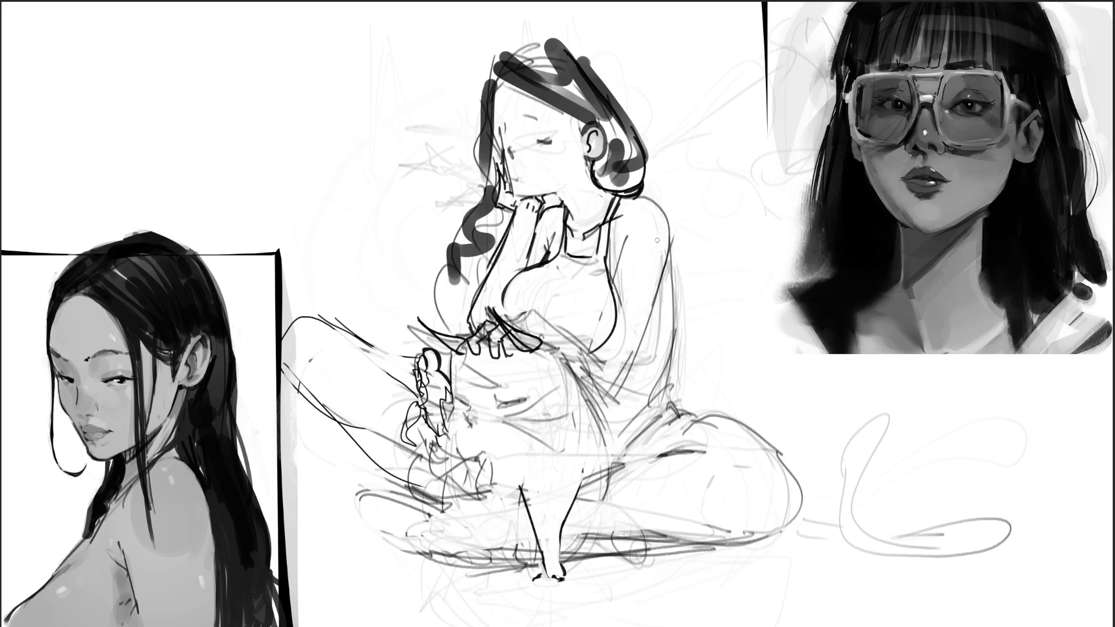
drag(614, 259, 621, 287)
mouse_move(621, 248)
mouse_down()
mouse_move(619, 266)
mouse_move(620, 256)
mouse_up()
drag(616, 286, 620, 312)
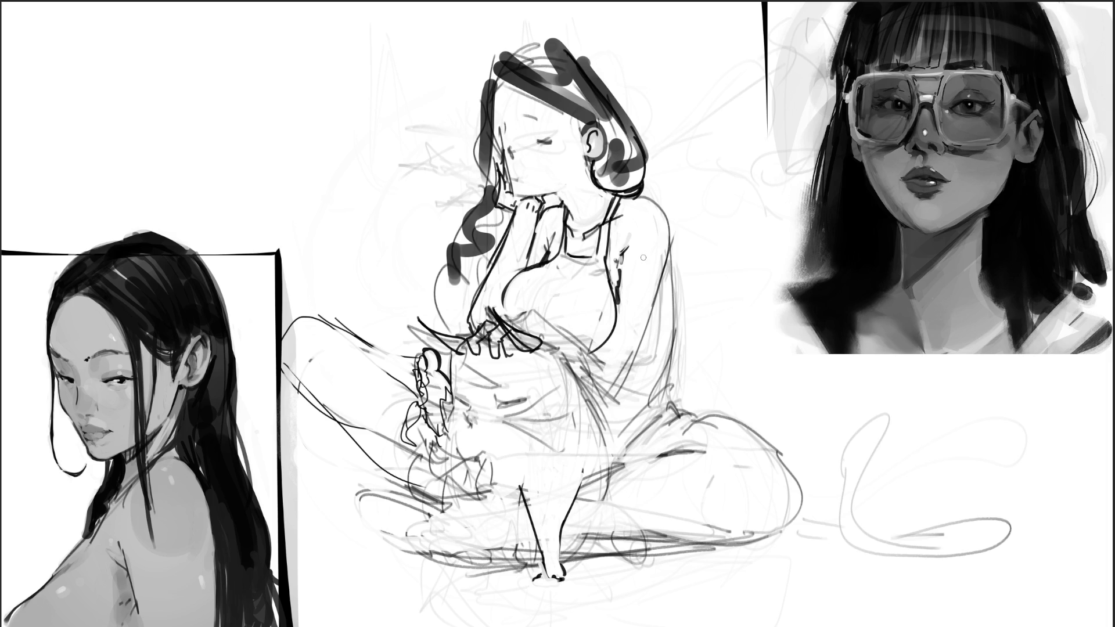
drag(503, 60, 482, 102)
Step: Try a dark band and hat brim over the head, then undo them
drag(484, 54, 592, 40)
key(ctrl+z)
mouse_move(483, 60)
mouse_down()
mouse_move(596, 42)
mouse_move(657, 154)
mouse_up()
key(ctrl+z)
key(ctrl+z)
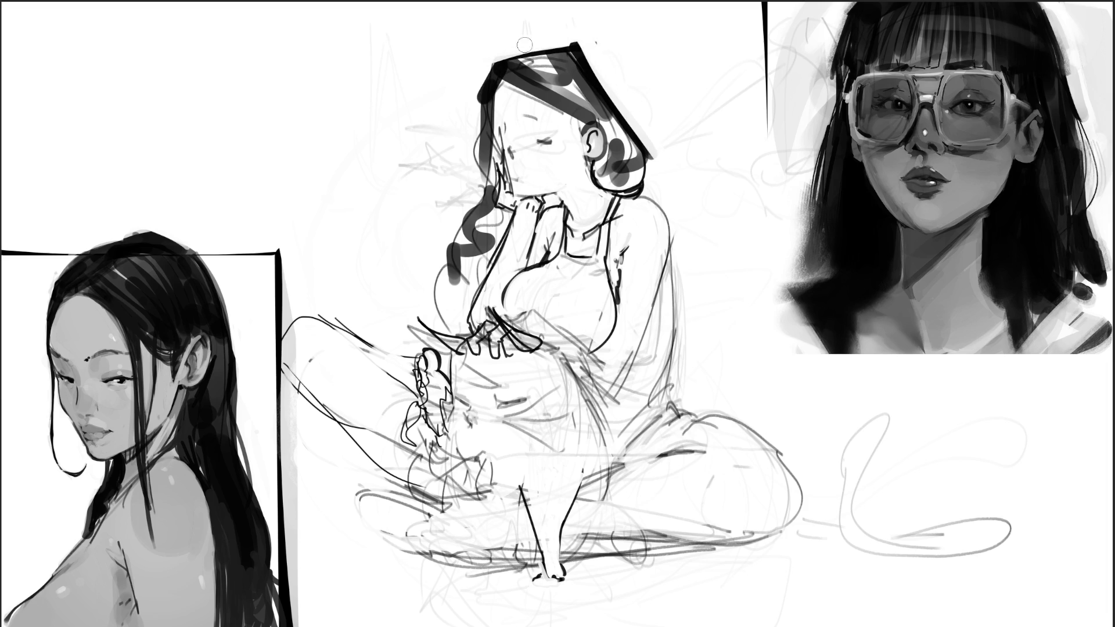
key(ctrl+z)
key(ctrl+z)
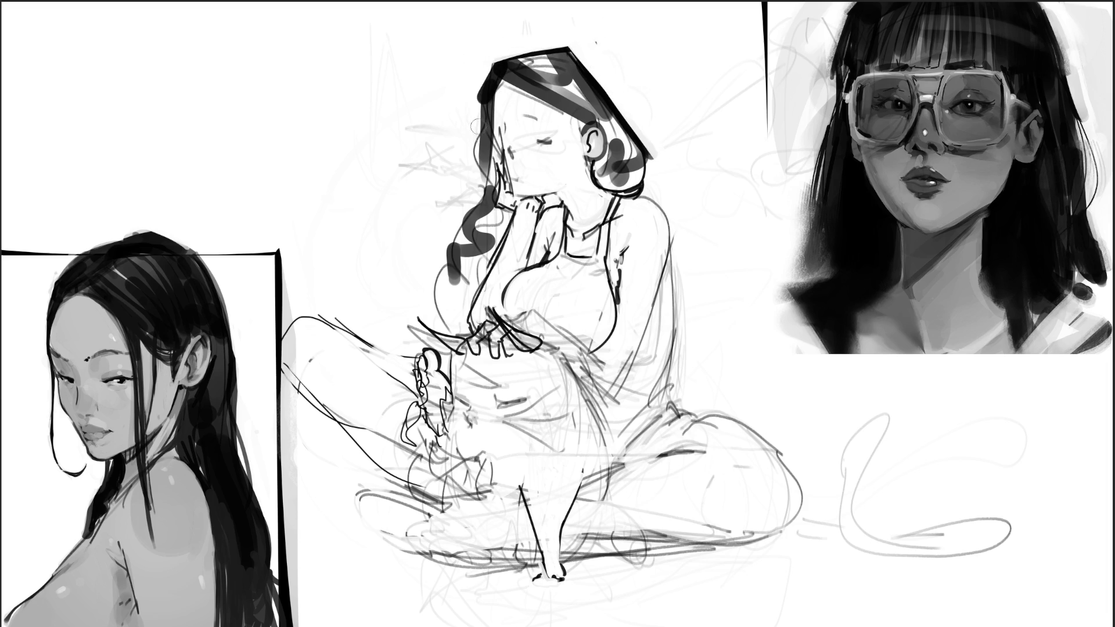
Step: Paint the hair edge and top solid black, blacken the hand under the chin, and shrink the brush
mouse_move(481, 100)
mouse_down()
mouse_move(485, 177)
mouse_move(500, 52)
mouse_move(478, 105)
mouse_move(479, 153)
mouse_move(501, 169)
mouse_move(494, 236)
mouse_up()
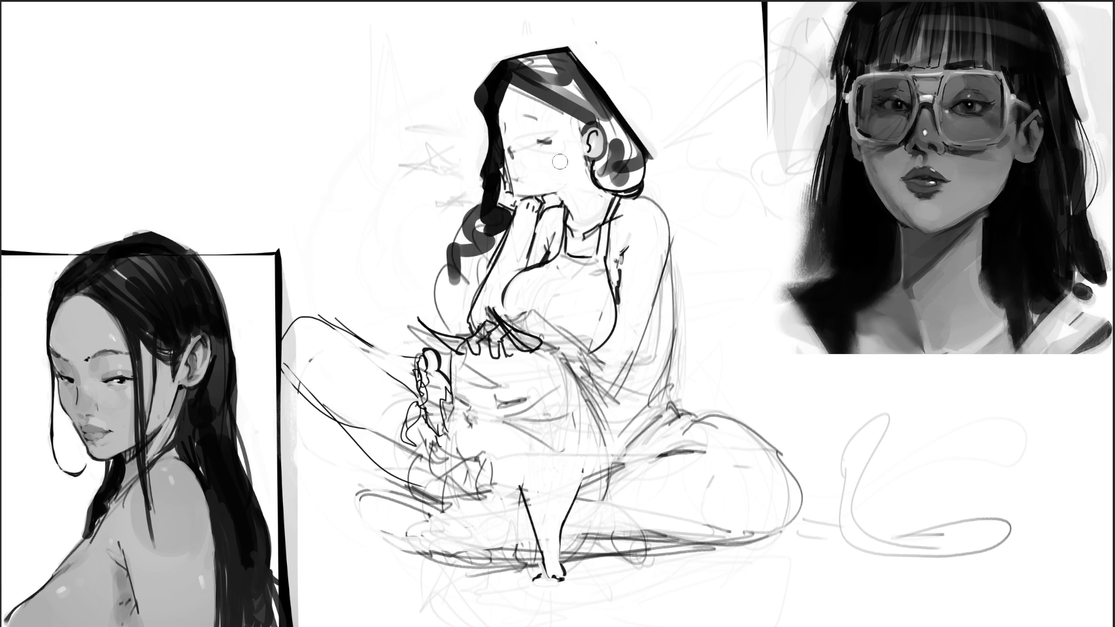
drag(544, 211, 552, 199)
mouse_move(523, 67)
mouse_down()
mouse_move(548, 86)
mouse_move(534, 64)
mouse_move(586, 58)
mouse_move(573, 140)
mouse_move(574, 117)
mouse_move(580, 141)
mouse_move(628, 168)
mouse_move(605, 119)
mouse_move(619, 126)
mouse_move(627, 154)
mouse_move(613, 145)
mouse_move(616, 186)
mouse_move(644, 172)
mouse_move(650, 185)
mouse_up()
key(bracketleft)
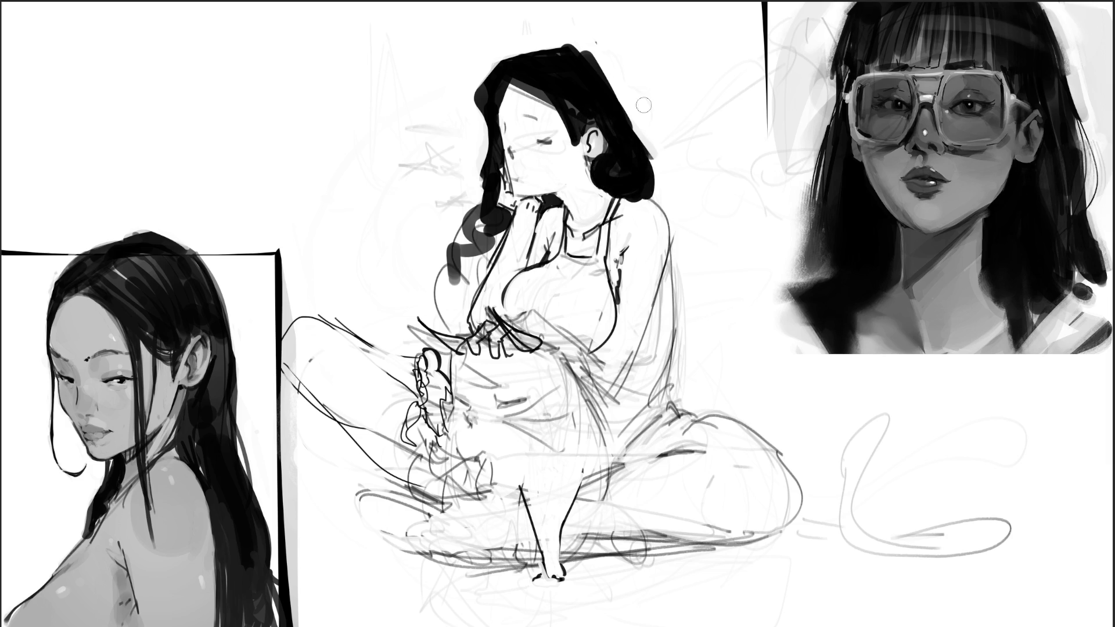
Step: Repaint the thick dark stroke beside the right shoulder, discard a torso spot, and rework the hand lines
drag(607, 58, 638, 129)
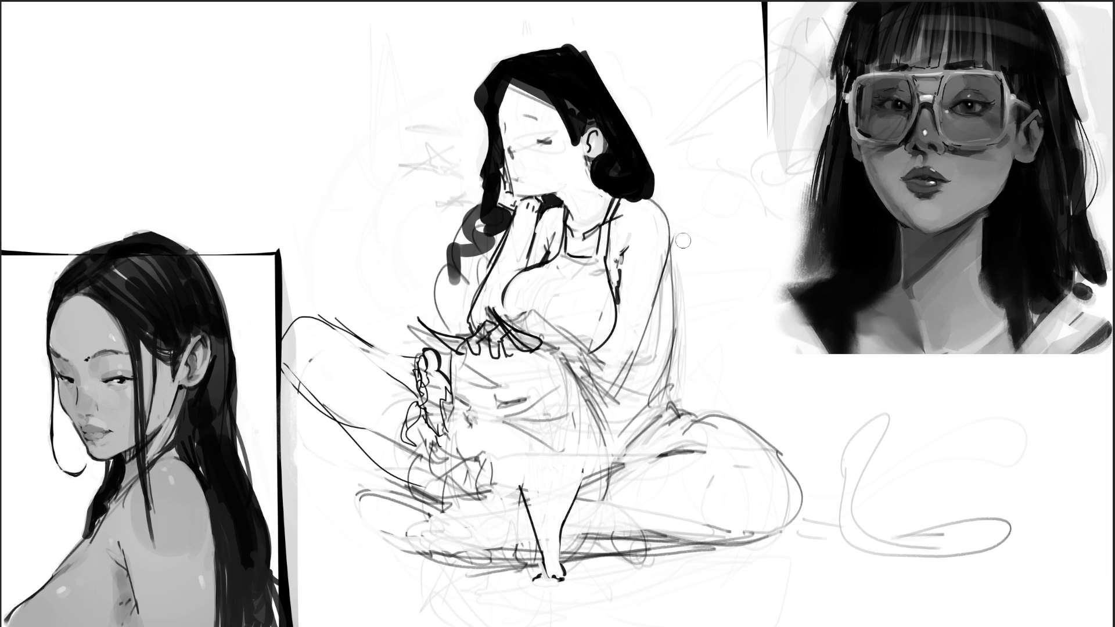
key(ctrl+z)
mouse_move(674, 284)
mouse_down()
mouse_move(654, 312)
mouse_move(671, 291)
mouse_move(682, 375)
mouse_up()
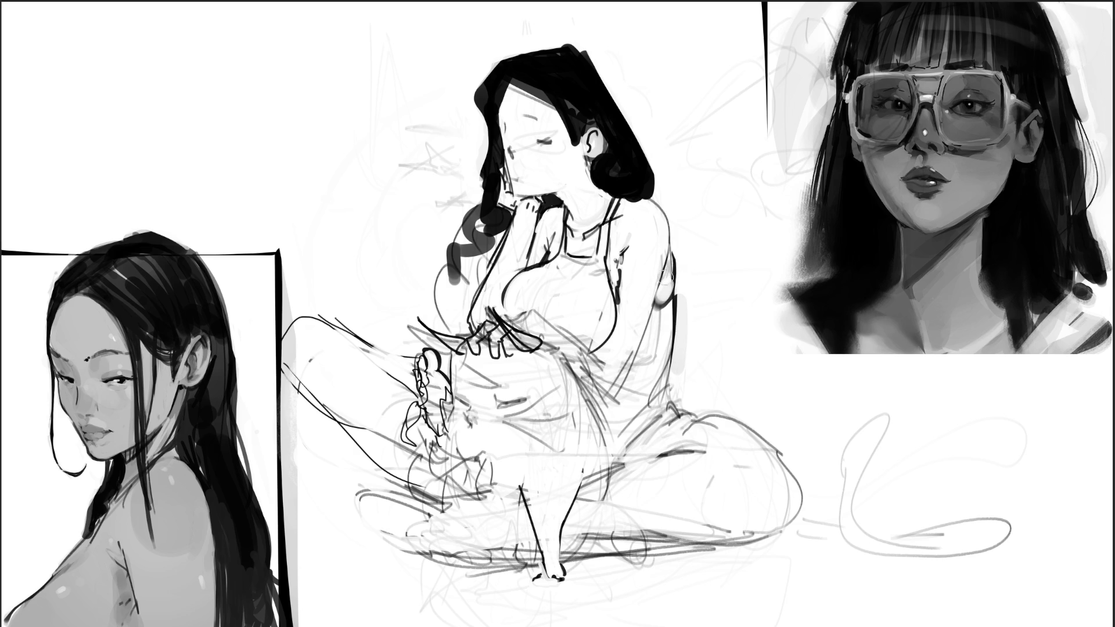
mouse_move(601, 332)
mouse_down()
mouse_move(596, 350)
mouse_move(597, 340)
mouse_up()
key(ctrl+z)
key(ctrl+z)
key(ctrl+z)
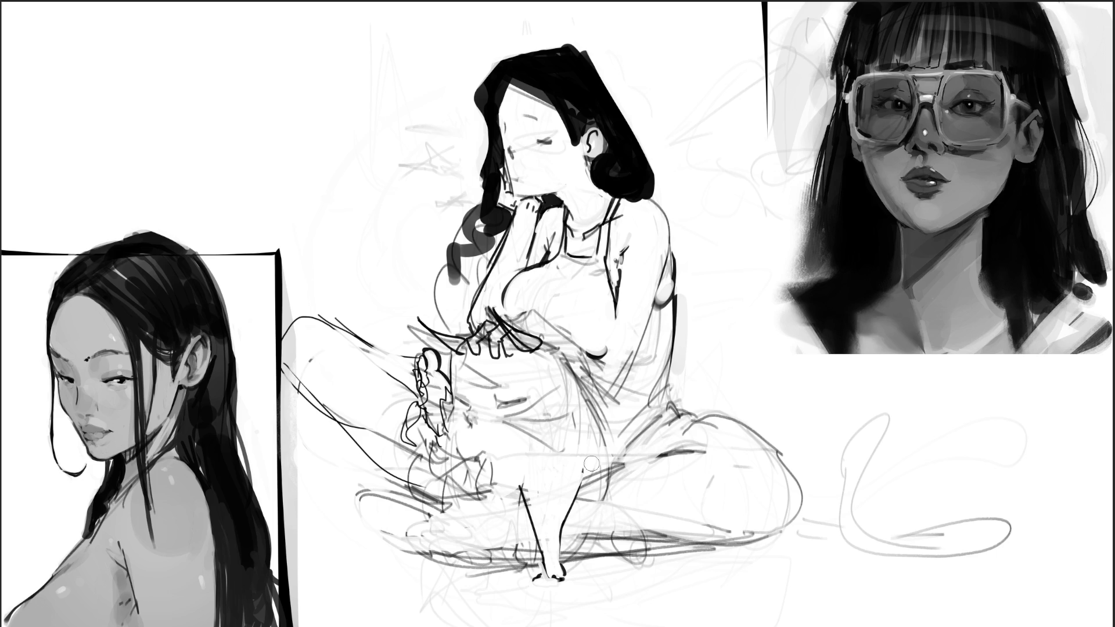
mouse_move(482, 345)
mouse_down()
mouse_move(476, 354)
mouse_move(487, 336)
mouse_move(512, 336)
mouse_move(497, 346)
mouse_move(503, 337)
mouse_move(485, 331)
mouse_move(507, 330)
mouse_move(505, 348)
mouse_move(527, 351)
mouse_up()
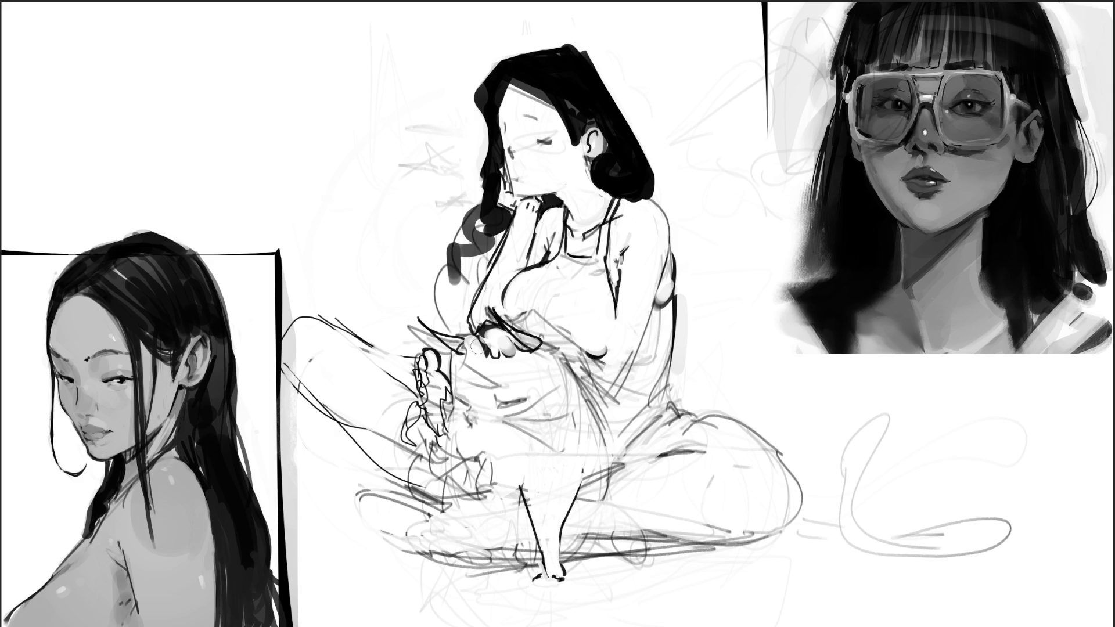
Step: Add a knuckle accent, touch up the fingers, and redraw the belly and under-chest strokes
mouse_move(477, 348)
mouse_down()
mouse_move(488, 365)
mouse_move(511, 352)
mouse_move(526, 285)
mouse_move(522, 293)
mouse_up()
mouse_move(511, 346)
mouse_down()
mouse_move(485, 332)
mouse_move(511, 357)
mouse_move(509, 340)
mouse_move(520, 360)
mouse_move(534, 335)
mouse_move(560, 354)
mouse_up()
key(ctrl+z)
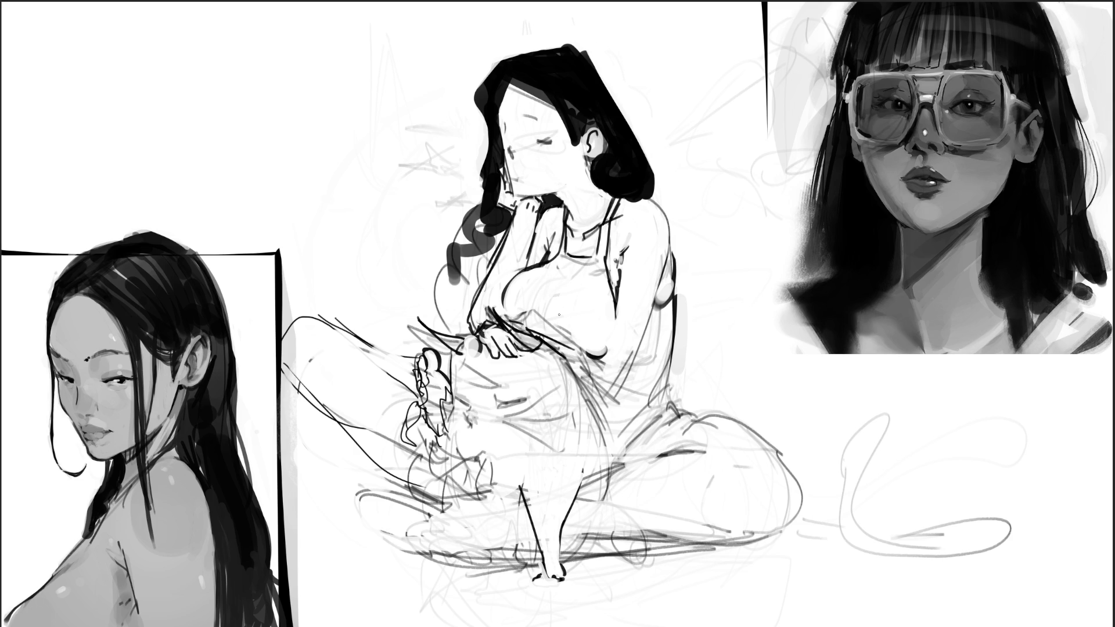
drag(573, 348, 621, 394)
key(ctrl+z)
drag(564, 365, 615, 389)
mouse_move(559, 342)
mouse_down()
mouse_move(603, 359)
mouse_move(581, 370)
mouse_move(636, 367)
mouse_move(650, 323)
mouse_up()
drag(577, 377, 618, 379)
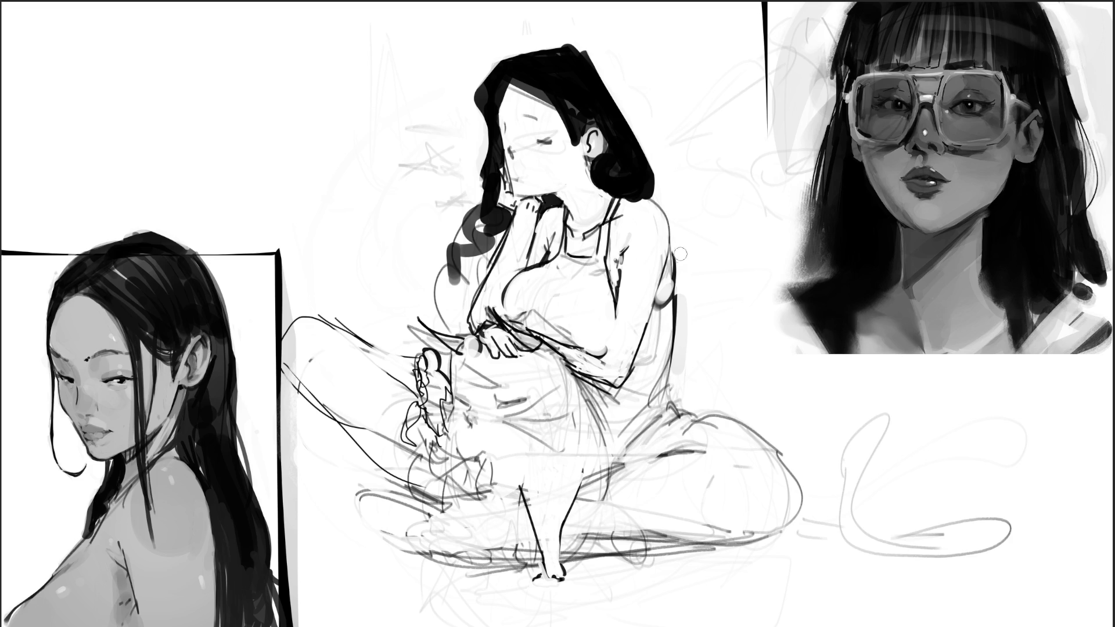
Step: Redraw the back contour darker, then lasso the torso and start a free transform
drag(678, 247, 674, 340)
drag(669, 293, 659, 383)
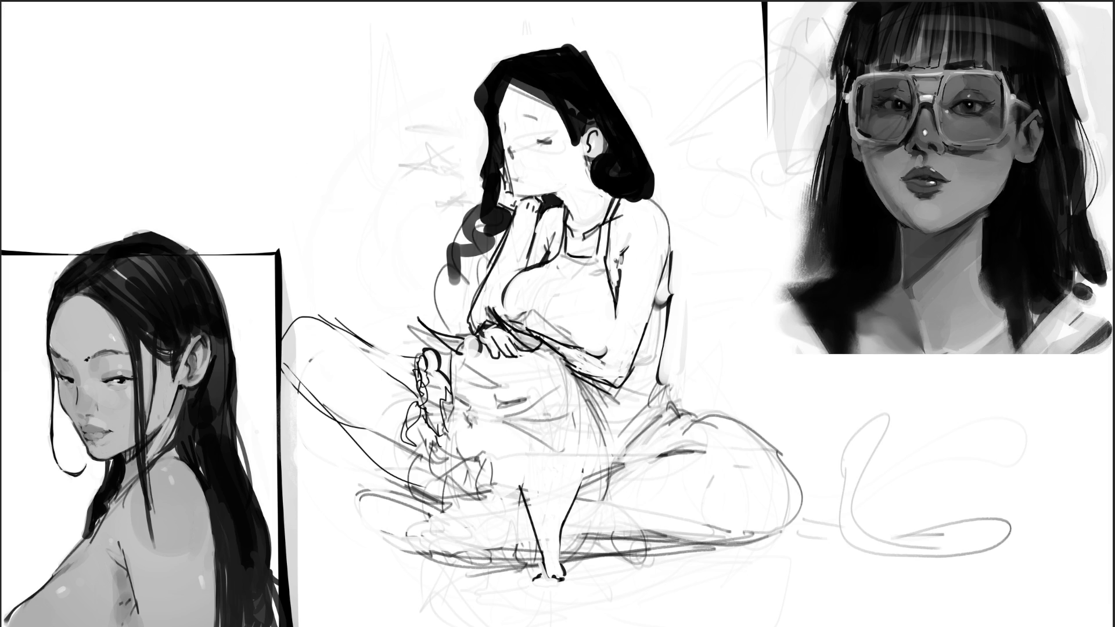
mouse_move(625, 353)
mouse_down()
mouse_move(639, 279)
mouse_move(602, 264)
mouse_move(567, 330)
mouse_move(543, 332)
mouse_move(627, 375)
mouse_up()
key(ctrl+t)
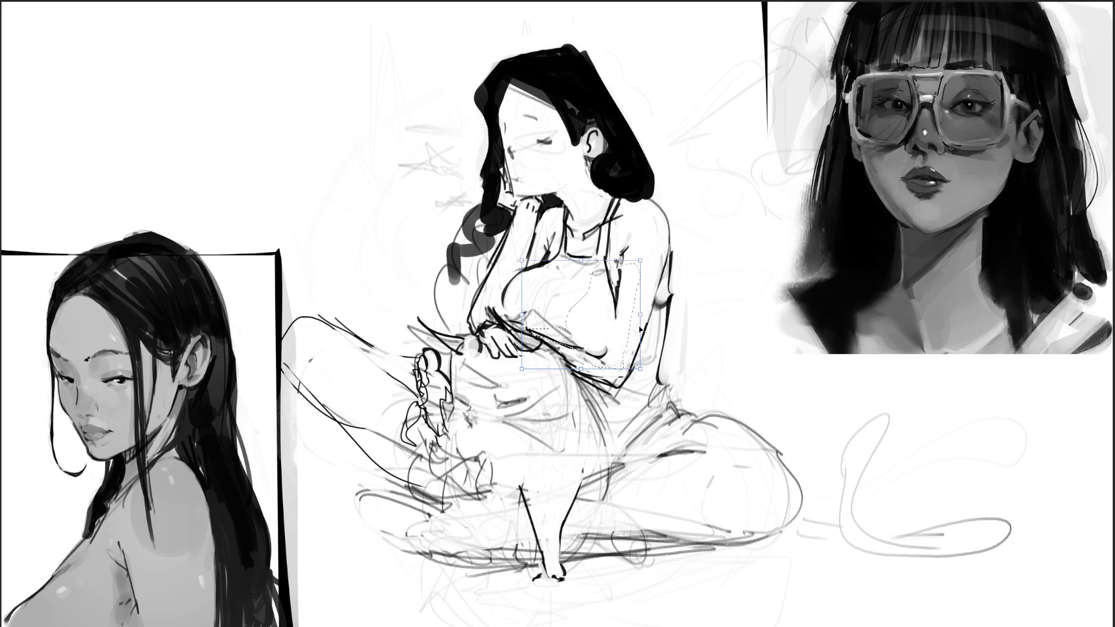
Step: Rotate the torso slightly counter-clockwise, apply it, deselect, and try a waist line
mouse_move(644, 317)
mouse_down()
mouse_move(644, 295)
mouse_move(672, 290)
mouse_up()
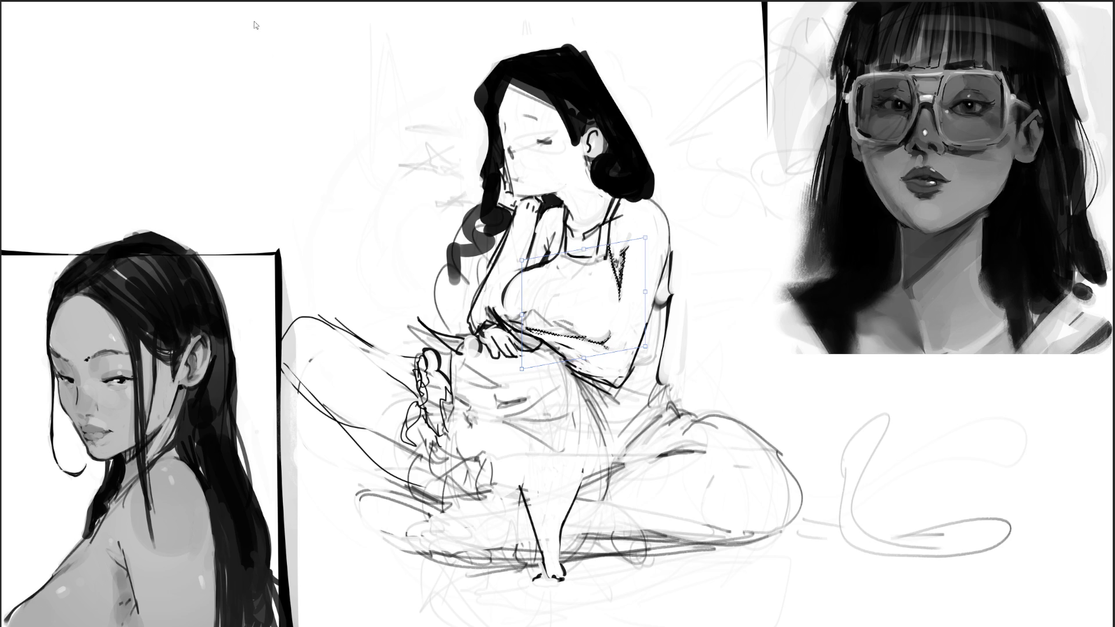
key(Return)
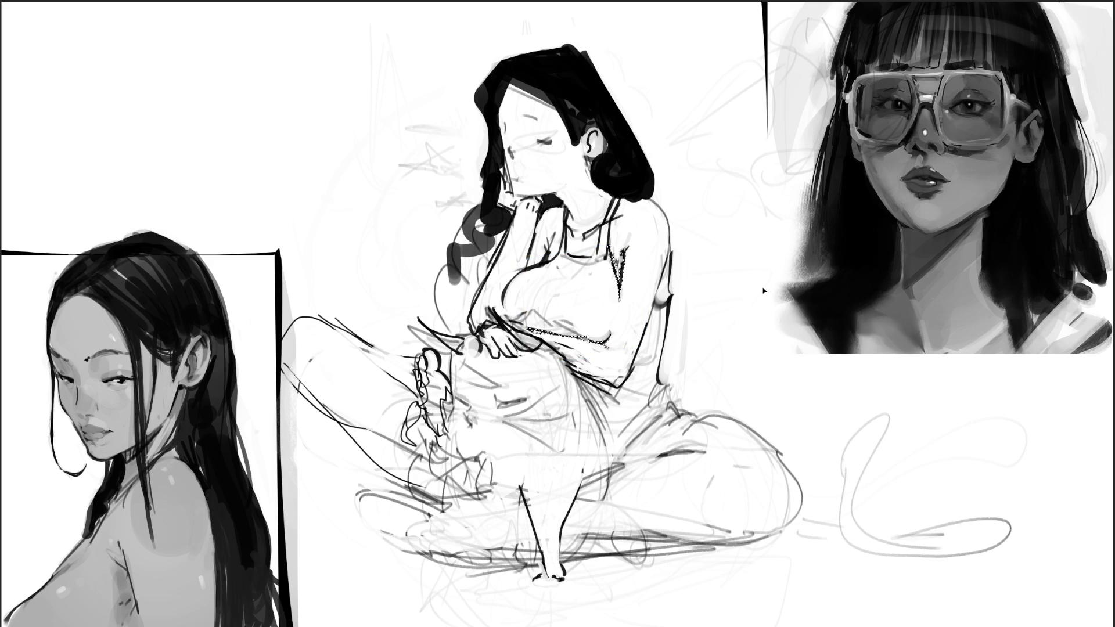
key(ctrl+d)
mouse_move(659, 376)
mouse_down()
mouse_move(616, 401)
mouse_move(593, 387)
mouse_move(611, 399)
mouse_move(590, 410)
mouse_move(568, 371)
mouse_move(587, 422)
mouse_move(563, 369)
mouse_move(587, 410)
mouse_move(593, 462)
mouse_move(575, 384)
mouse_move(596, 452)
mouse_up()
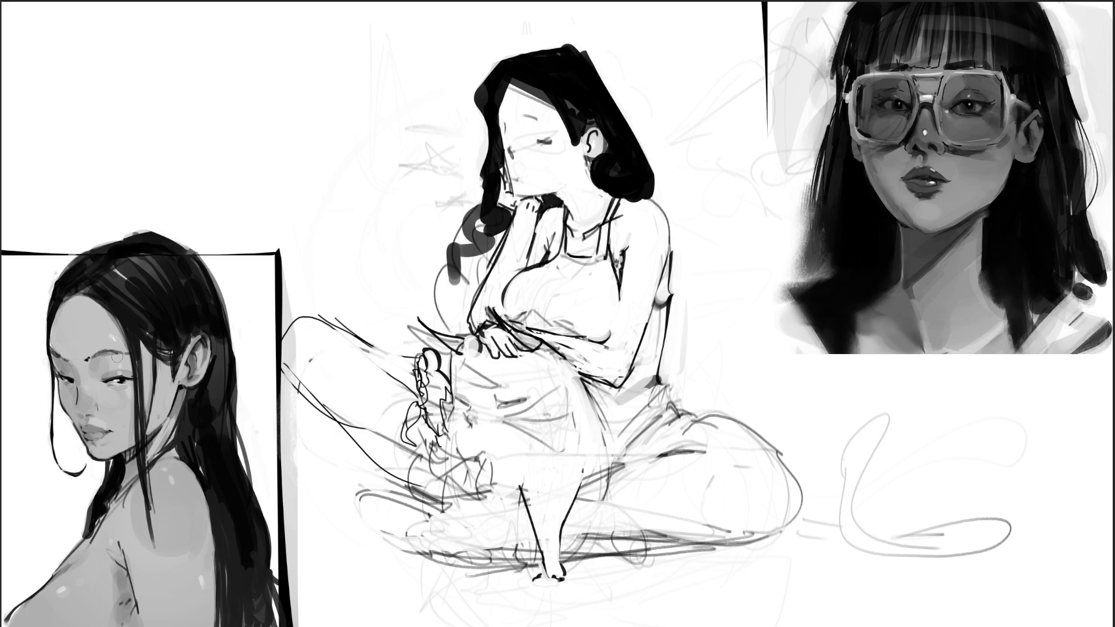
key(ctrl+z)
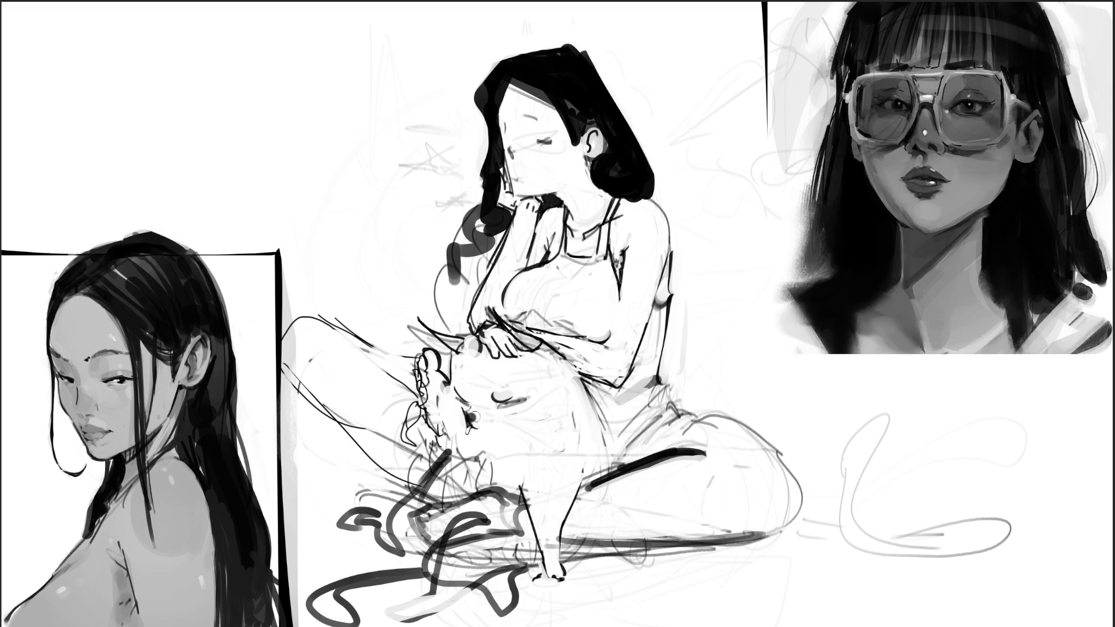
Step: Darken the cat's face crescent and neck stroke, then mass a larger dark shadow over its face
drag(494, 398, 518, 399)
drag(453, 453, 462, 457)
mouse_move(456, 414)
mouse_down()
mouse_move(465, 395)
mouse_move(511, 406)
mouse_move(476, 430)
mouse_up()
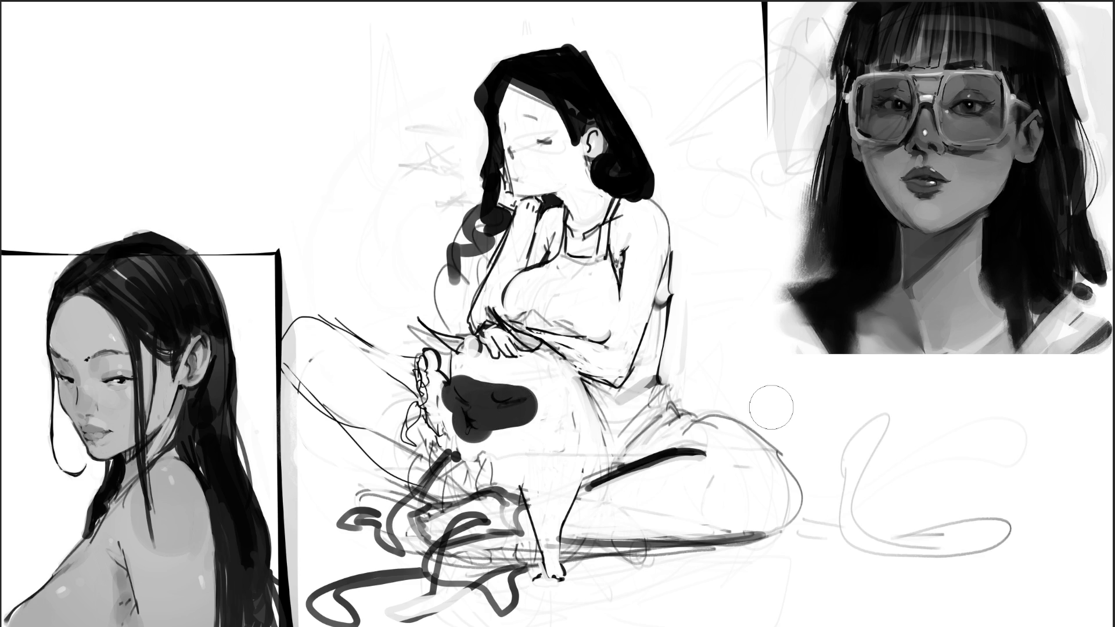
key(ctrl+z)
click(557, 584)
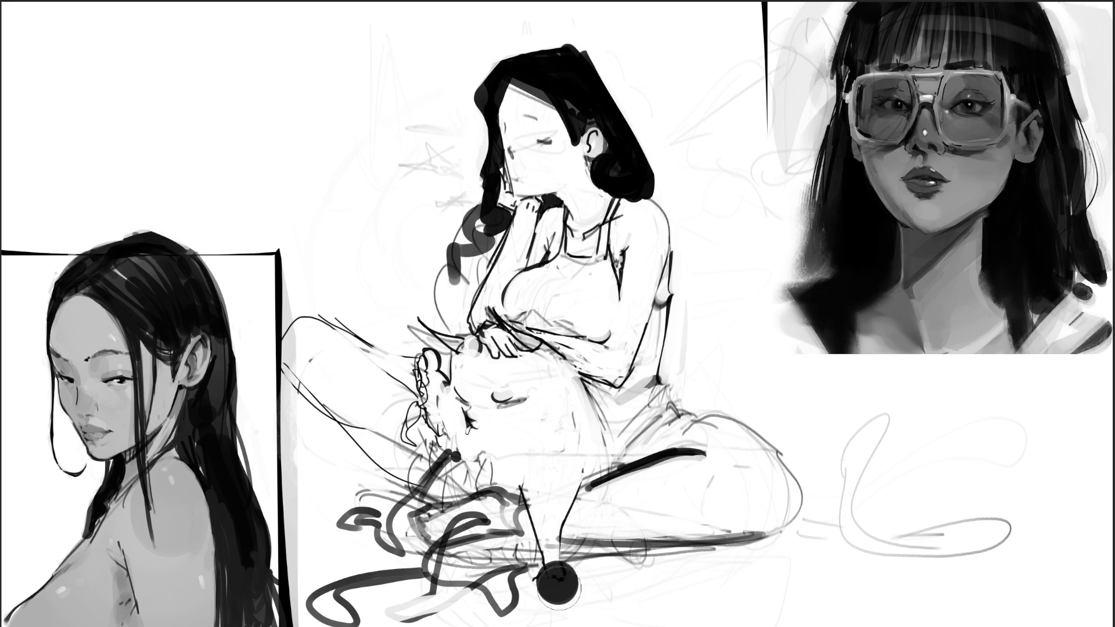
mouse_move(450, 401)
mouse_down()
mouse_move(511, 406)
mouse_move(489, 394)
mouse_up()
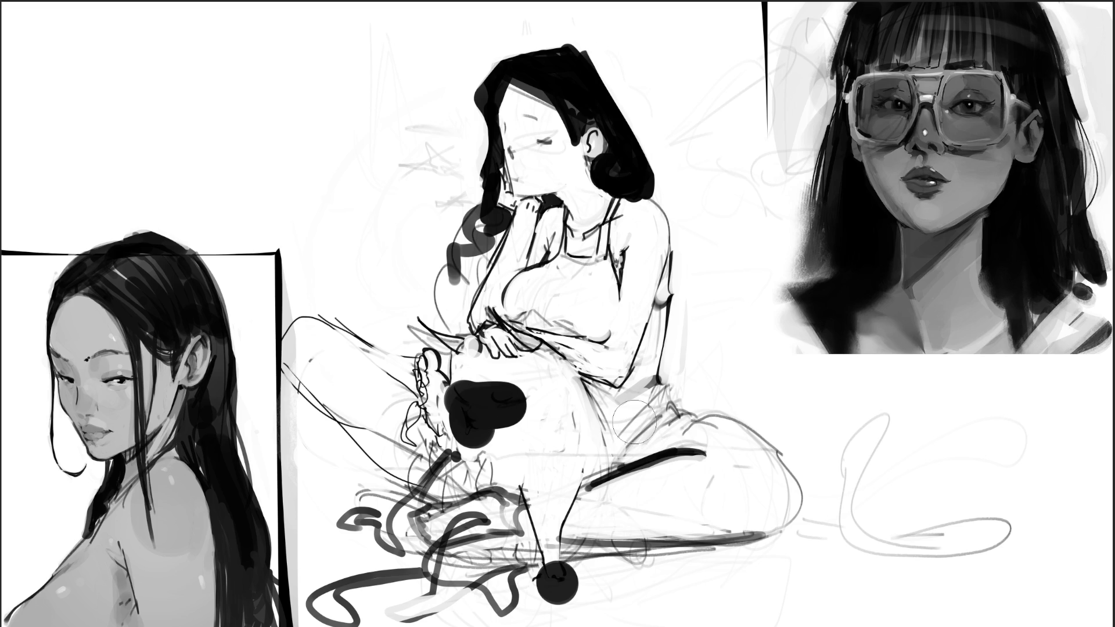
Step: Remove the blobs, then pencil the cat's closed eye, chest hatching, ear and cheek fur
key(ctrl+z)
key(ctrl+z)
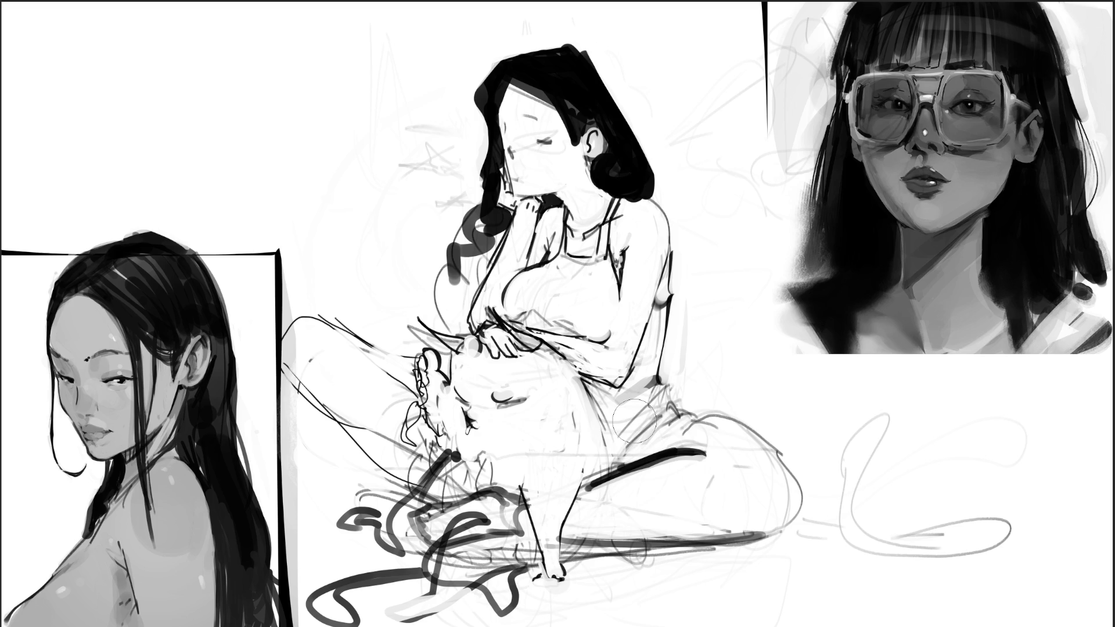
drag(505, 406, 520, 402)
drag(491, 428, 559, 498)
drag(524, 438, 557, 491)
key(ctrl+z)
mouse_move(499, 421)
mouse_down()
mouse_move(536, 495)
mouse_move(530, 436)
mouse_move(547, 462)
mouse_up()
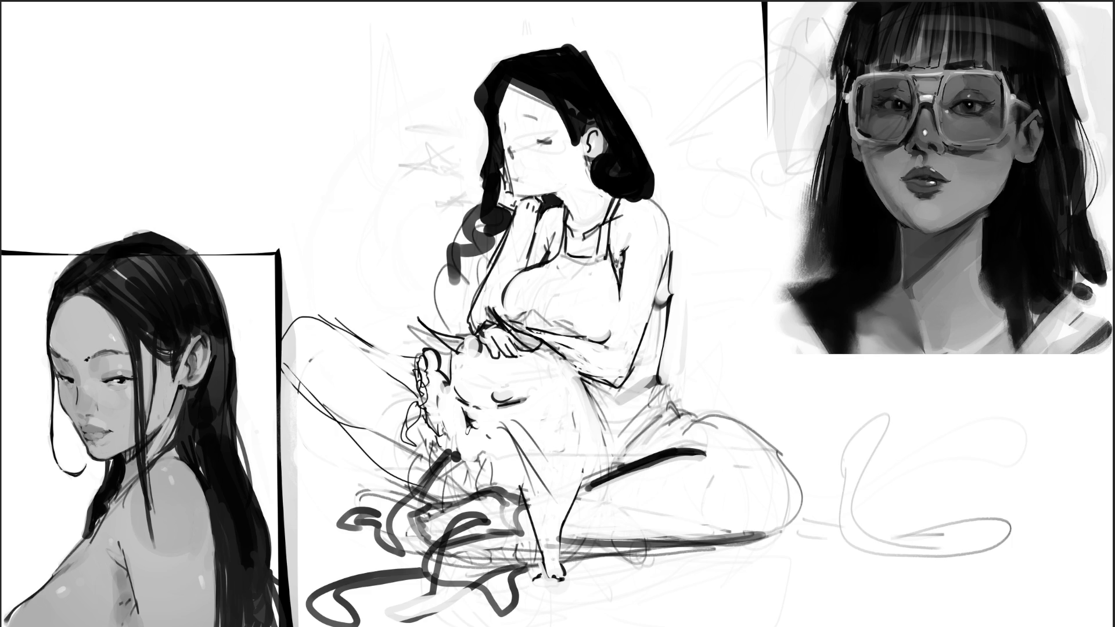
drag(451, 411, 411, 462)
mouse_move(453, 416)
mouse_down()
mouse_move(397, 490)
mouse_move(381, 441)
mouse_up()
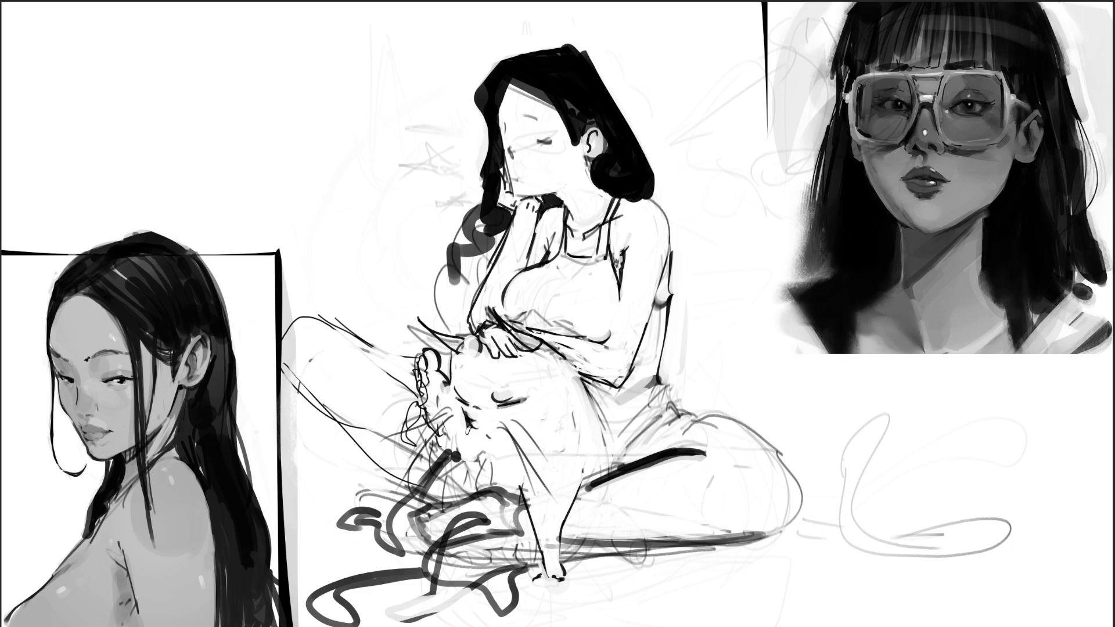
mouse_move(448, 412)
mouse_down()
mouse_move(382, 441)
mouse_move(397, 489)
mouse_move(410, 464)
mouse_up()
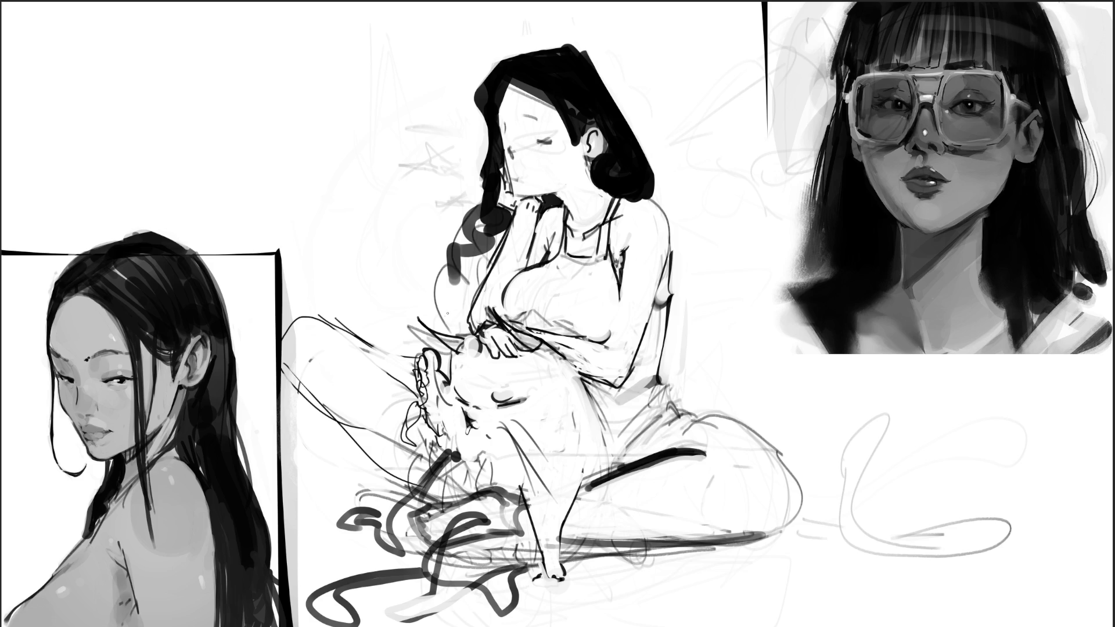
mouse_move(440, 369)
mouse_down()
mouse_move(428, 403)
mouse_move(437, 488)
mouse_up()
Step: Sketch the woman's hand and fingers above the cat, block in the forearm in grey
mouse_move(504, 329)
mouse_down()
mouse_move(526, 358)
mouse_move(534, 337)
mouse_up()
drag(543, 344, 553, 352)
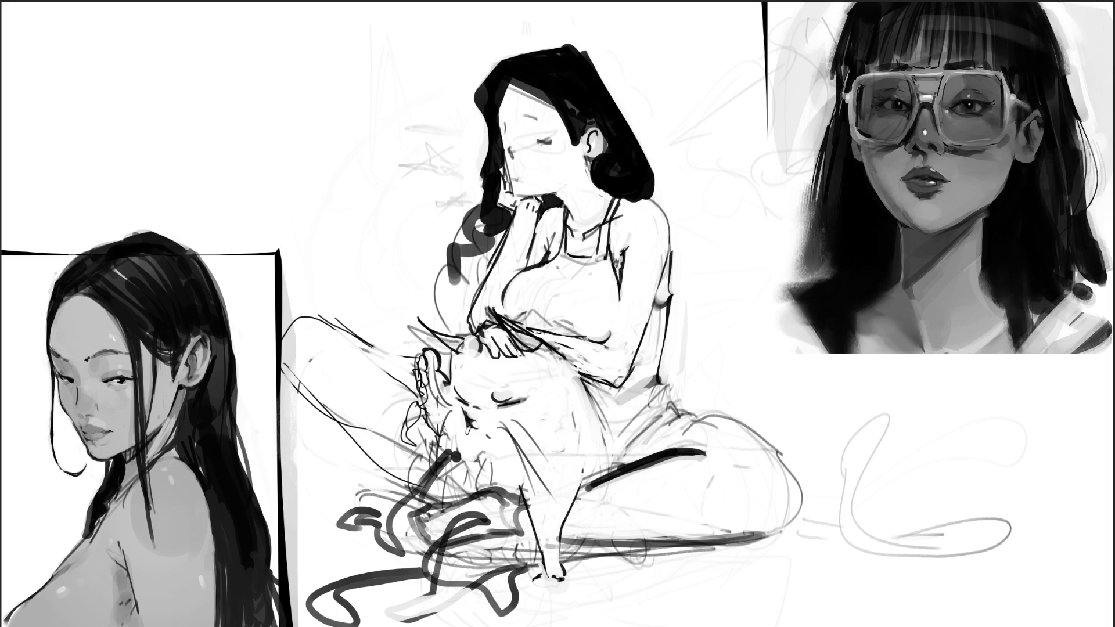
mouse_move(511, 346)
mouse_down()
mouse_move(503, 337)
mouse_move(534, 357)
mouse_up()
drag(498, 326, 543, 352)
drag(499, 319, 525, 340)
mouse_move(522, 331)
mouse_down()
mouse_move(553, 340)
mouse_move(511, 331)
mouse_move(557, 372)
mouse_up()
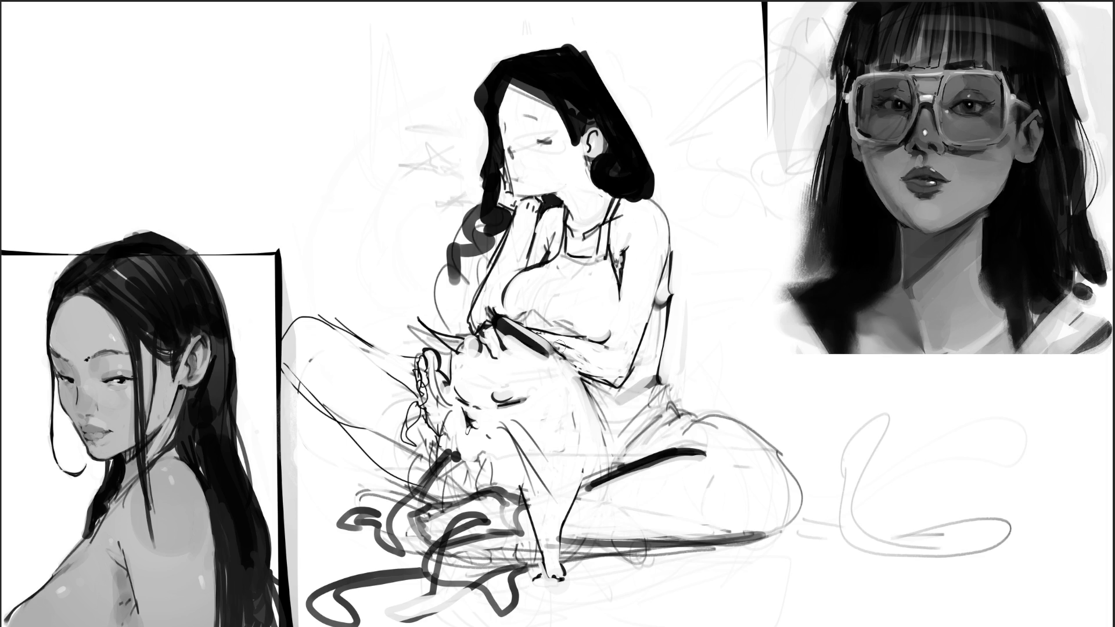
mouse_move(433, 323)
mouse_down()
mouse_move(459, 333)
mouse_move(462, 352)
mouse_move(441, 348)
mouse_move(452, 336)
mouse_up()
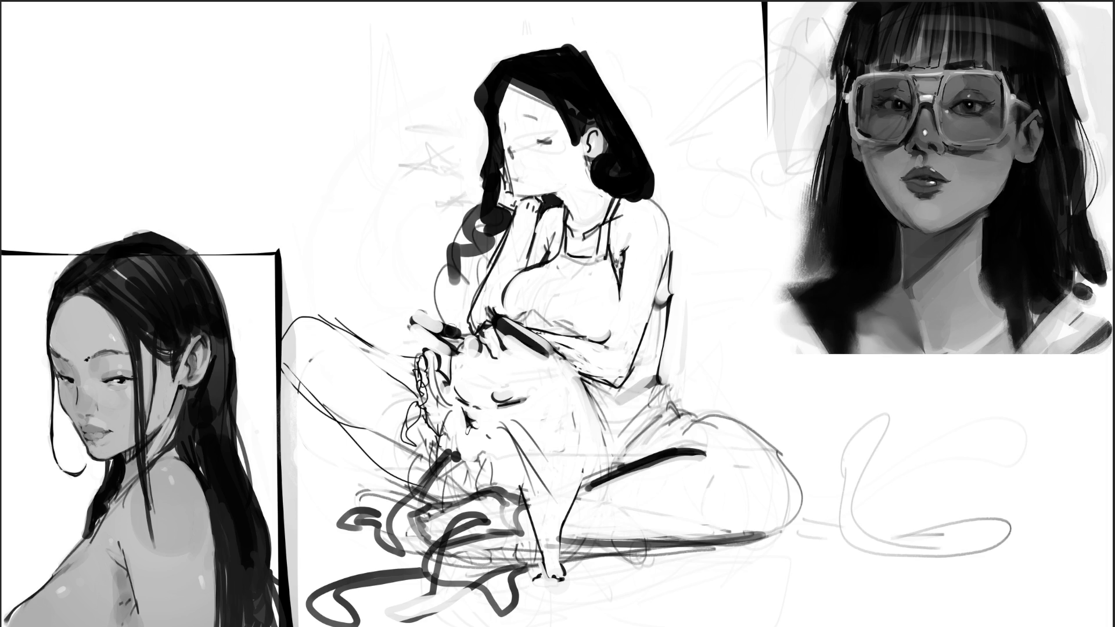
Step: Undo the ear strokes, outline the hand beside the cat's head, and detail the cat's eye
key(ctrl+z)
key(ctrl+z)
key(ctrl+z)
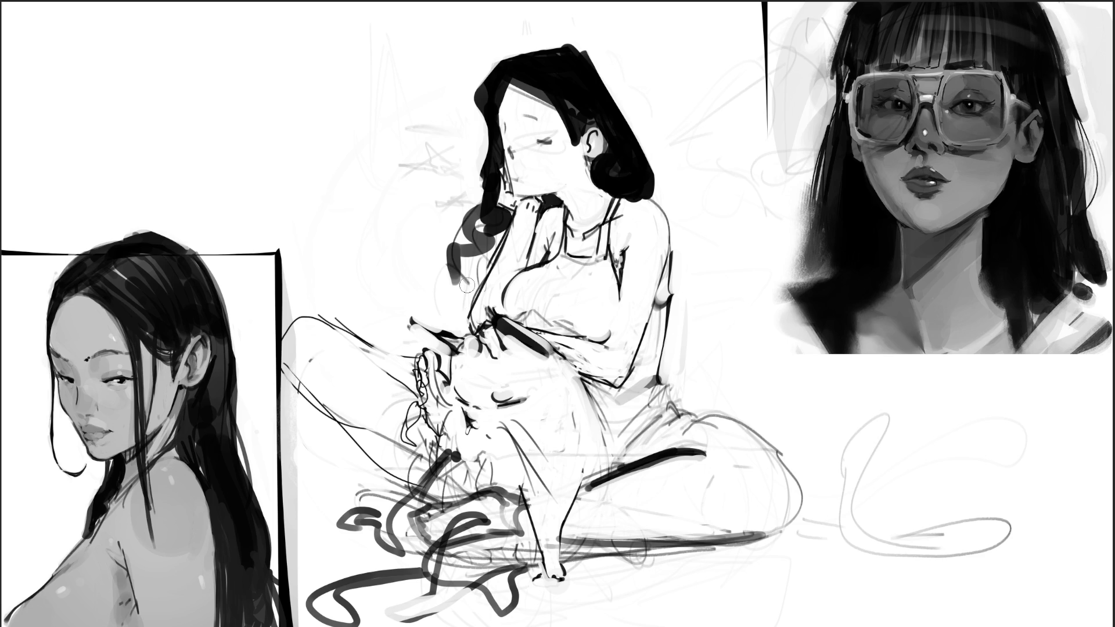
mouse_move(445, 380)
mouse_down()
mouse_move(431, 356)
mouse_move(429, 407)
mouse_move(532, 406)
mouse_up()
drag(461, 420, 464, 491)
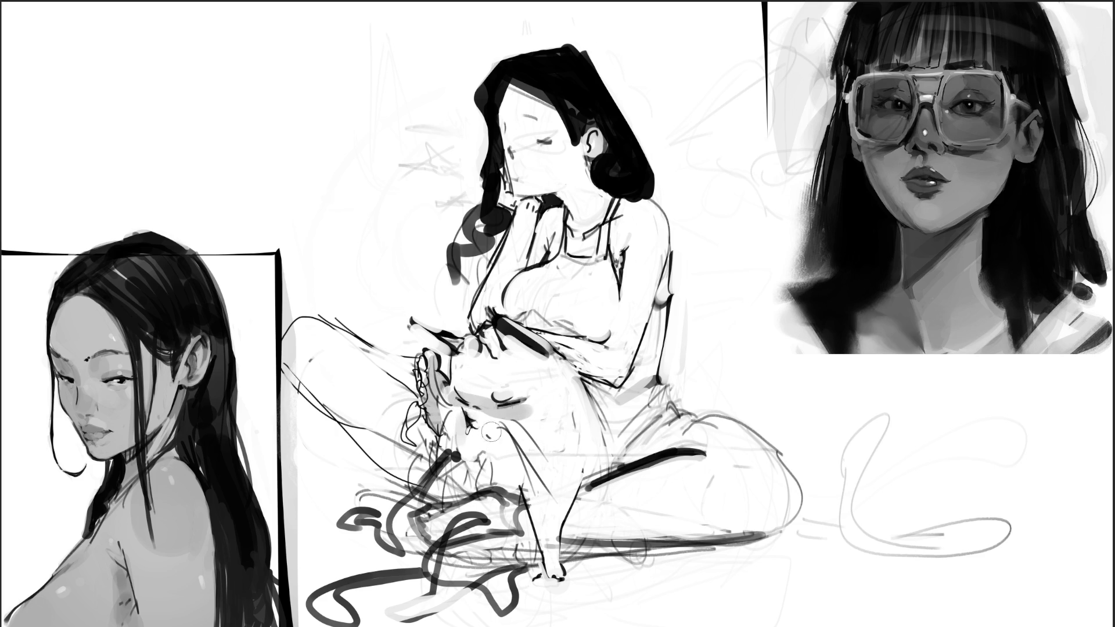
Step: Shade grey under the cat's face, across the thigh and hip, and along the thigh's underside
mouse_move(465, 473)
mouse_down()
mouse_move(515, 470)
mouse_move(444, 483)
mouse_move(366, 435)
mouse_move(401, 477)
mouse_move(406, 456)
mouse_move(457, 488)
mouse_up()
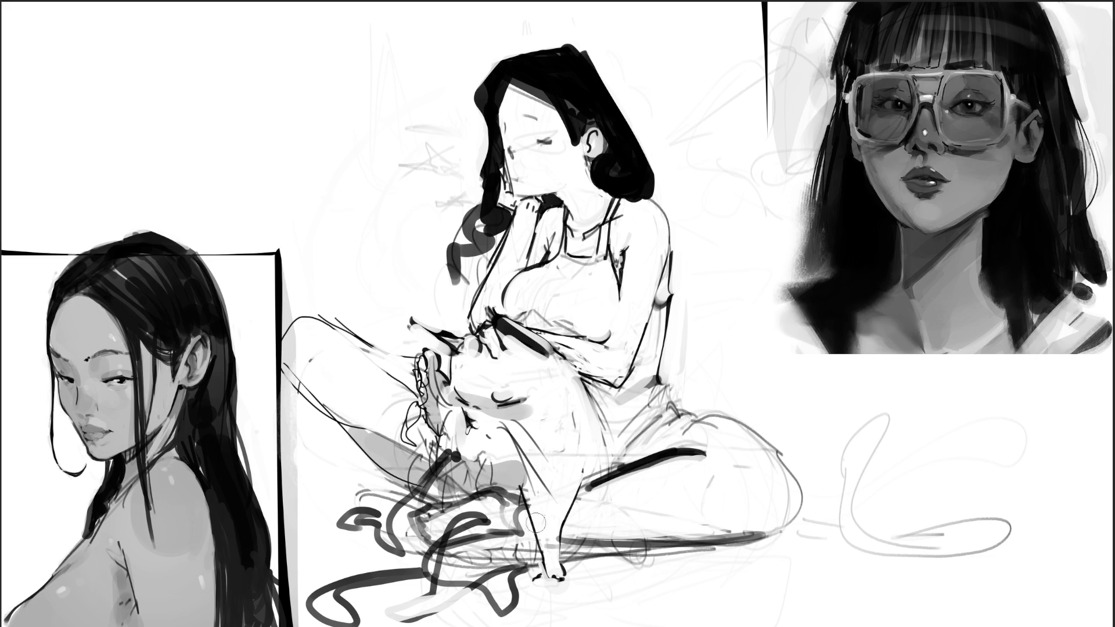
mouse_move(617, 460)
mouse_down()
mouse_move(639, 437)
mouse_move(659, 453)
mouse_move(658, 410)
mouse_up()
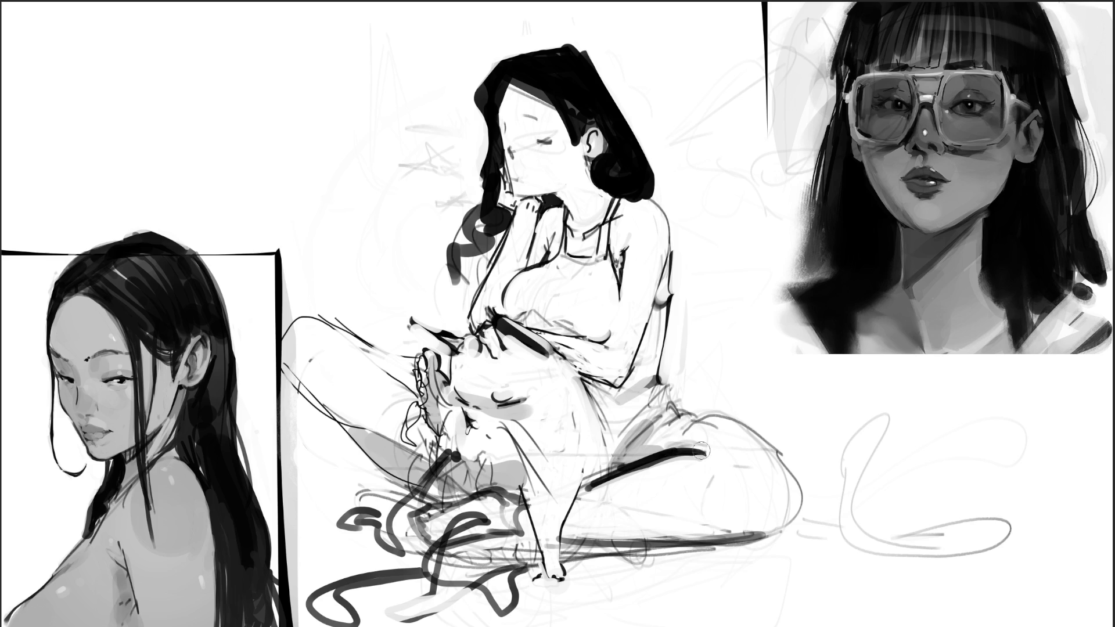
mouse_move(569, 530)
mouse_down()
mouse_move(767, 525)
mouse_move(599, 537)
mouse_move(581, 552)
mouse_move(465, 520)
mouse_move(540, 549)
mouse_move(465, 581)
mouse_move(546, 556)
mouse_move(395, 552)
mouse_move(372, 531)
mouse_move(424, 569)
mouse_move(552, 590)
mouse_move(615, 564)
mouse_move(598, 563)
mouse_move(755, 549)
mouse_up()
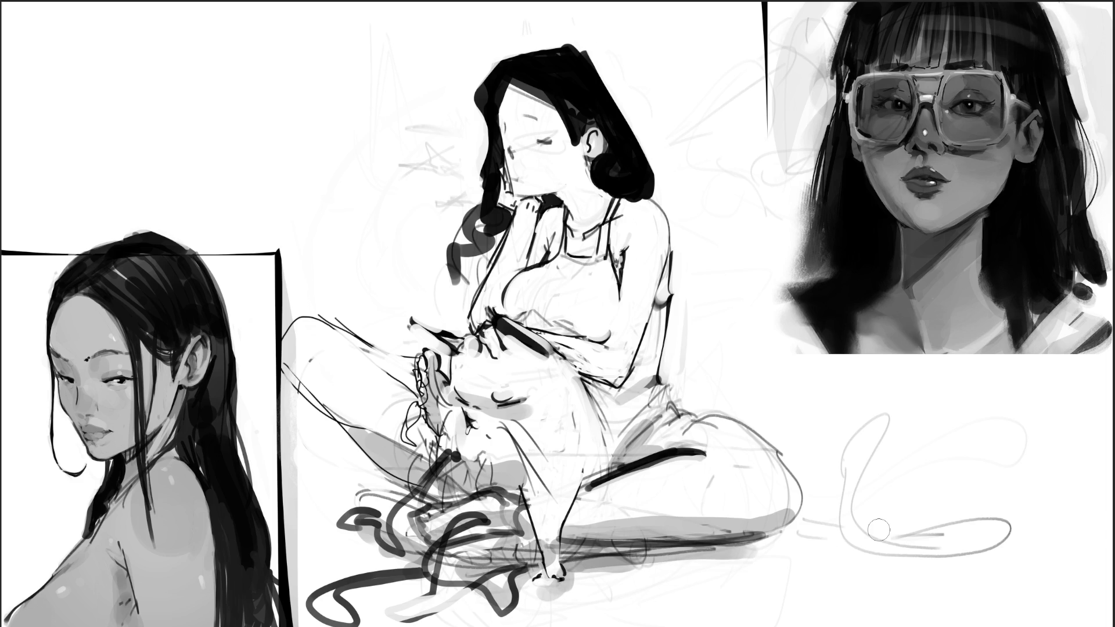
Step: Shade the under-chest, forearm, torso side and raised hand grey, and thicken the arm's right outline
mouse_move(525, 317)
mouse_down()
mouse_move(592, 343)
mouse_move(617, 336)
mouse_move(625, 291)
mouse_move(627, 323)
mouse_move(607, 336)
mouse_up()
key(ctrl+z)
key(ctrl+z)
drag(534, 326, 597, 350)
mouse_move(625, 296)
mouse_down()
mouse_move(592, 377)
mouse_move(616, 448)
mouse_up()
mouse_move(604, 386)
mouse_down()
mouse_move(649, 319)
mouse_move(610, 453)
mouse_up()
drag(648, 401, 610, 410)
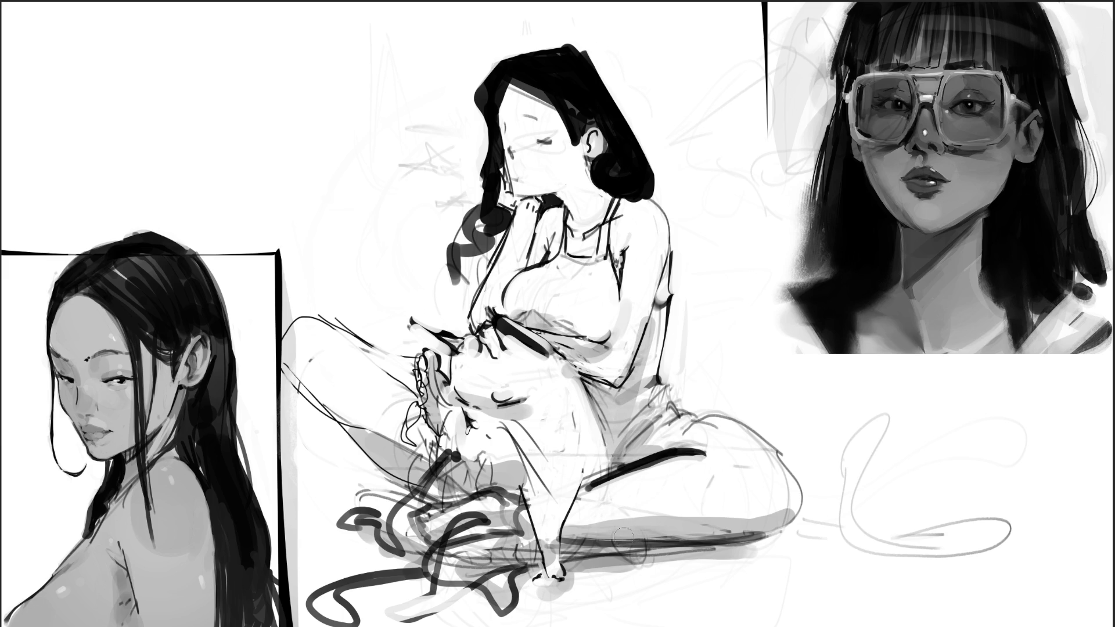
drag(670, 265, 668, 303)
mouse_move(538, 262)
mouse_down()
mouse_move(563, 191)
mouse_move(596, 229)
mouse_move(574, 236)
mouse_move(588, 170)
mouse_move(646, 193)
mouse_move(642, 206)
mouse_move(621, 203)
mouse_move(617, 232)
mouse_move(638, 208)
mouse_up()
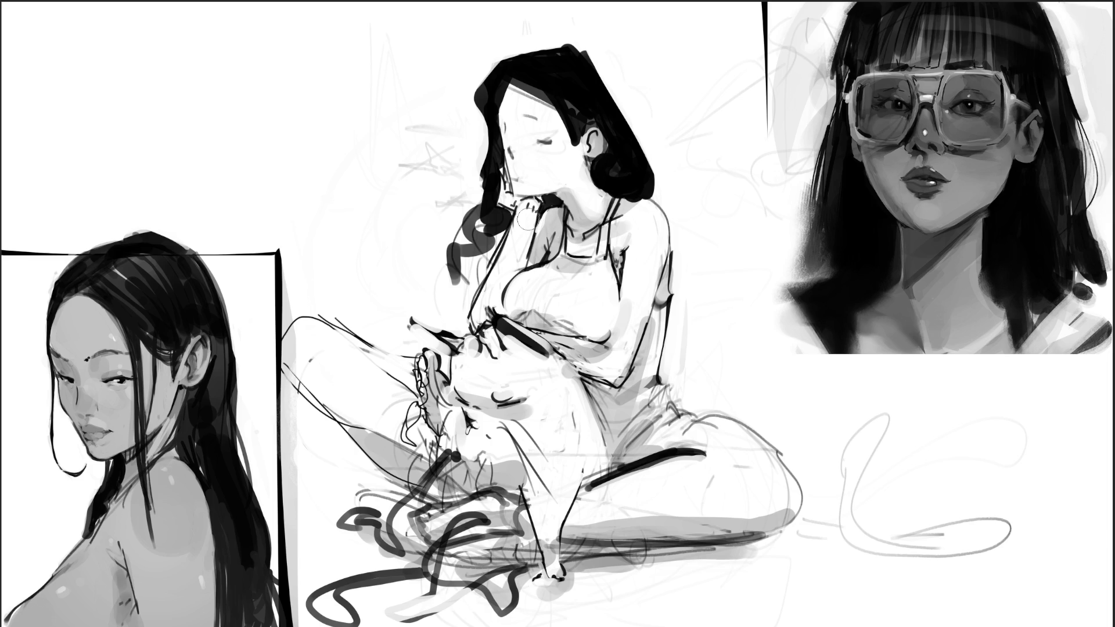
Step: With a smaller brush, add a dark stroke across the chin and hand and darken the top of the hair
key(bracketleft)
key(bracketleft)
key(bracketleft)
drag(515, 199, 546, 203)
mouse_move(600, 130)
mouse_down()
mouse_move(540, 98)
mouse_move(581, 128)
mouse_move(583, 173)
mouse_move(632, 215)
mouse_move(575, 230)
mouse_move(572, 198)
mouse_up()
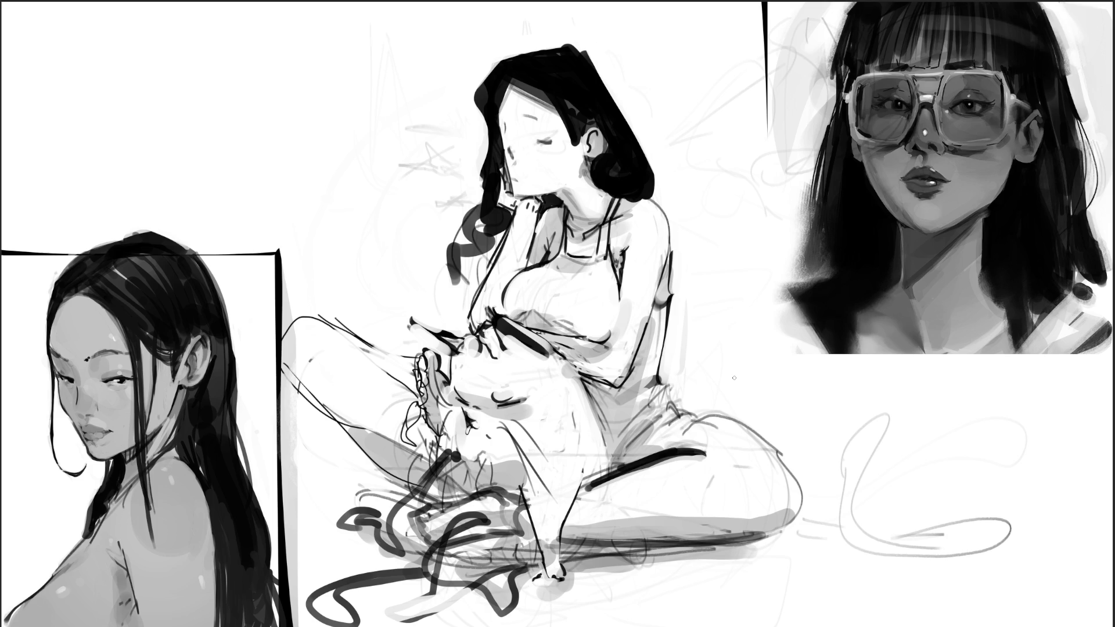
key(bracketright)
key(bracketright)
key(bracketright)
Step: Draw a dark contour from the chin down the chest's left edge and lighten the right arm's edge shading
mouse_move(532, 206)
mouse_down()
mouse_move(518, 264)
mouse_move(475, 326)
mouse_up()
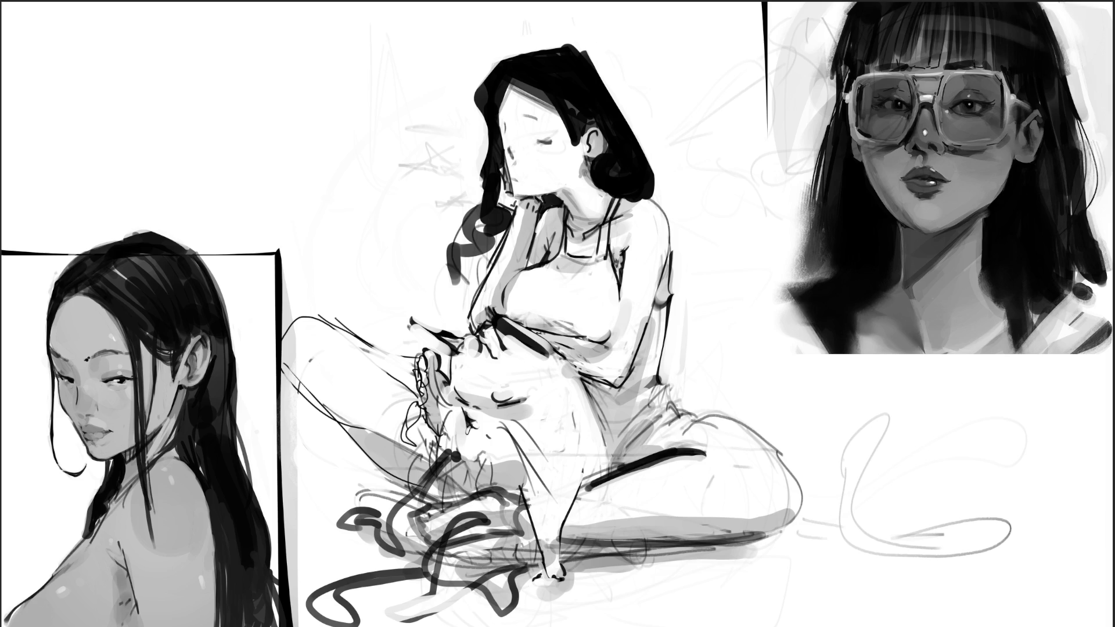
drag(667, 239, 637, 363)
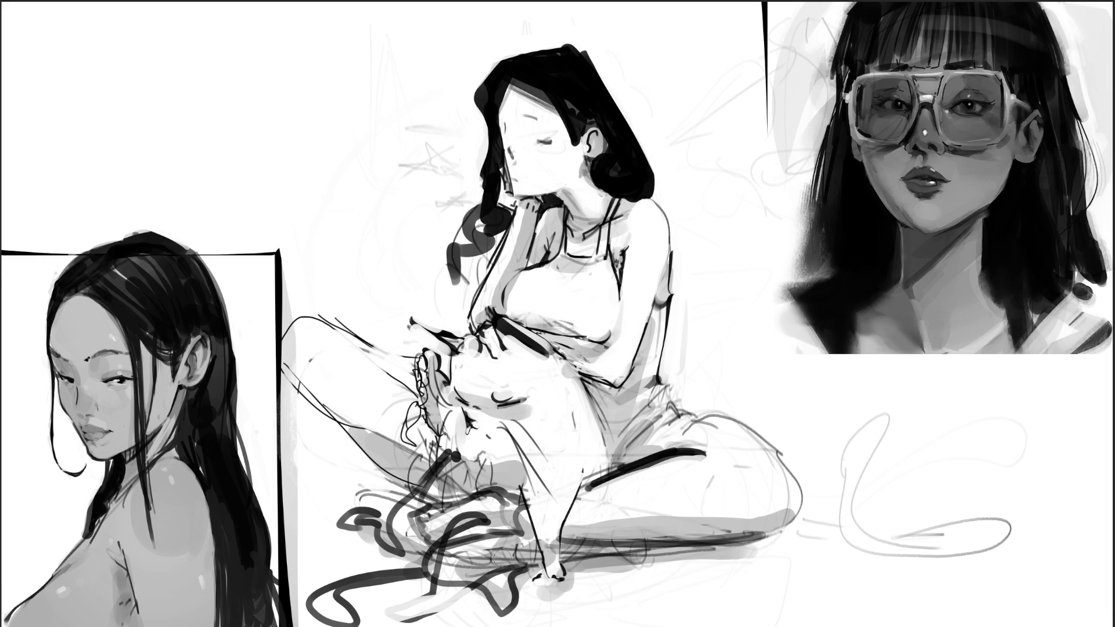
Step: Lighten the dark scribbles around the seated woman's lower legs
mouse_move(474, 559)
mouse_down()
mouse_move(488, 543)
mouse_move(465, 558)
mouse_move(500, 552)
mouse_move(443, 561)
mouse_move(488, 569)
mouse_move(491, 581)
mouse_move(465, 586)
mouse_move(492, 580)
mouse_move(473, 598)
mouse_move(442, 576)
mouse_move(410, 620)
mouse_move(499, 583)
mouse_move(474, 620)
mouse_move(453, 587)
mouse_move(494, 575)
mouse_move(464, 604)
mouse_move(503, 593)
mouse_move(488, 619)
mouse_move(407, 604)
mouse_move(421, 621)
mouse_move(401, 622)
mouse_move(412, 604)
mouse_move(403, 616)
mouse_move(488, 610)
mouse_move(505, 588)
mouse_up()
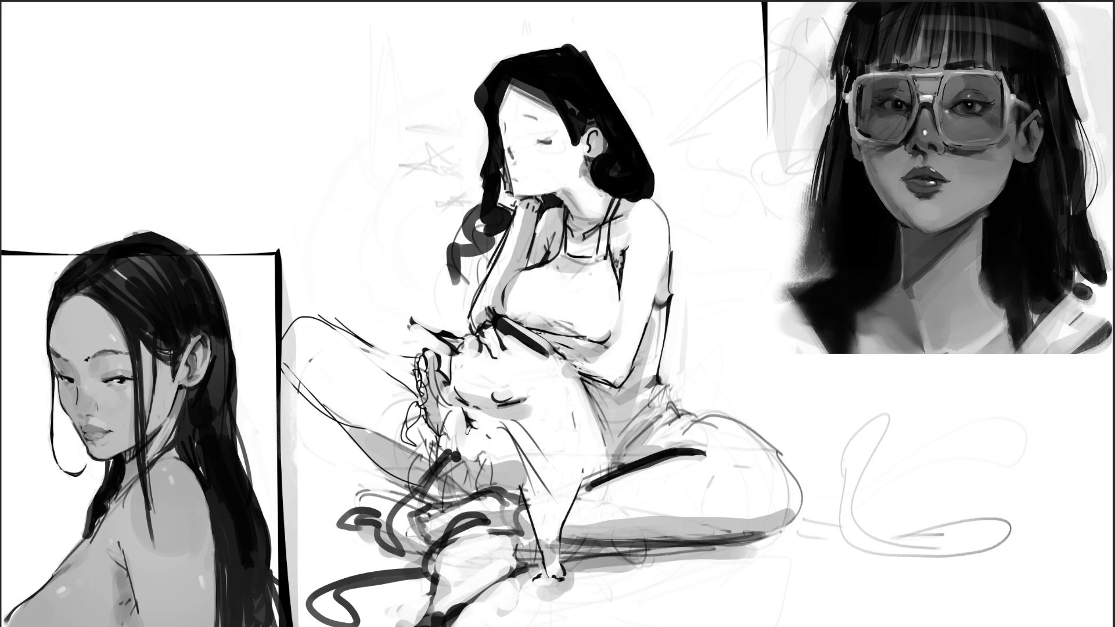
Step: Redraw the crossed legs with a thick dark contour and faint line, covering scribbles with light tone
mouse_move(371, 555)
mouse_down()
mouse_move(383, 558)
mouse_move(322, 521)
mouse_move(401, 526)
mouse_move(412, 496)
mouse_move(340, 499)
mouse_move(334, 517)
mouse_move(318, 516)
mouse_move(391, 495)
mouse_move(410, 532)
mouse_move(401, 552)
mouse_move(416, 506)
mouse_move(472, 478)
mouse_up()
drag(506, 515, 461, 503)
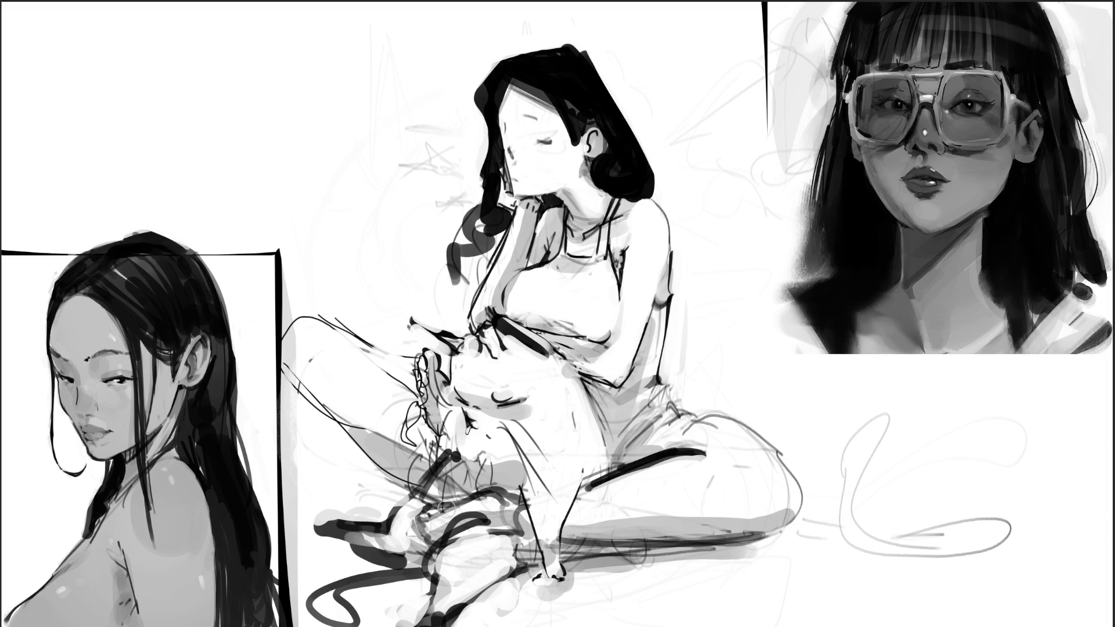
drag(435, 499, 439, 516)
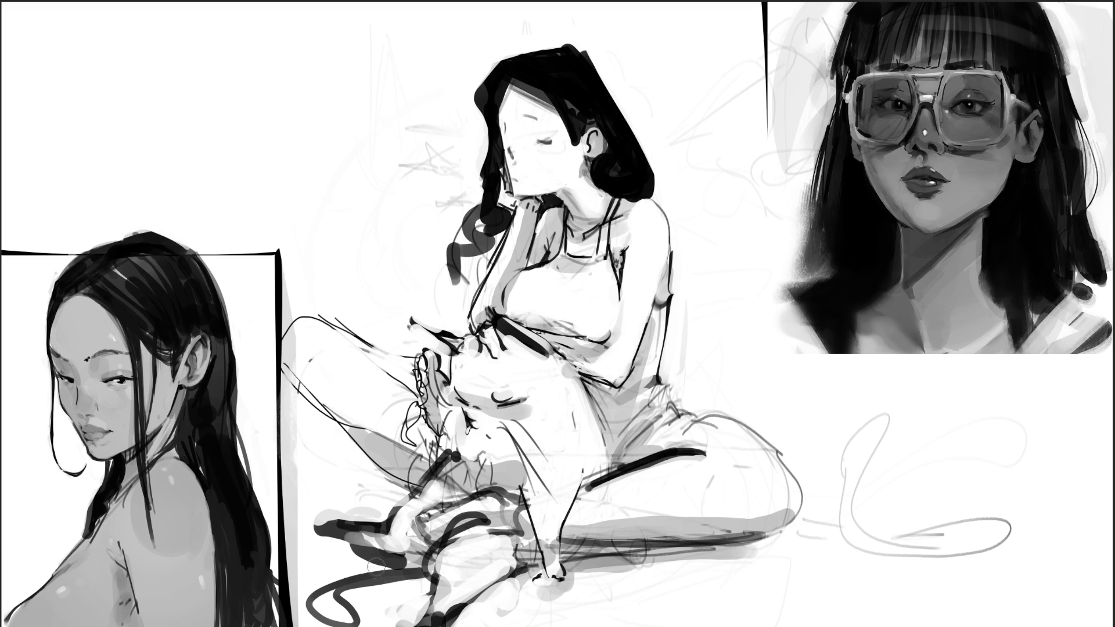
mouse_move(438, 491)
mouse_down()
mouse_move(411, 543)
mouse_move(416, 511)
mouse_up()
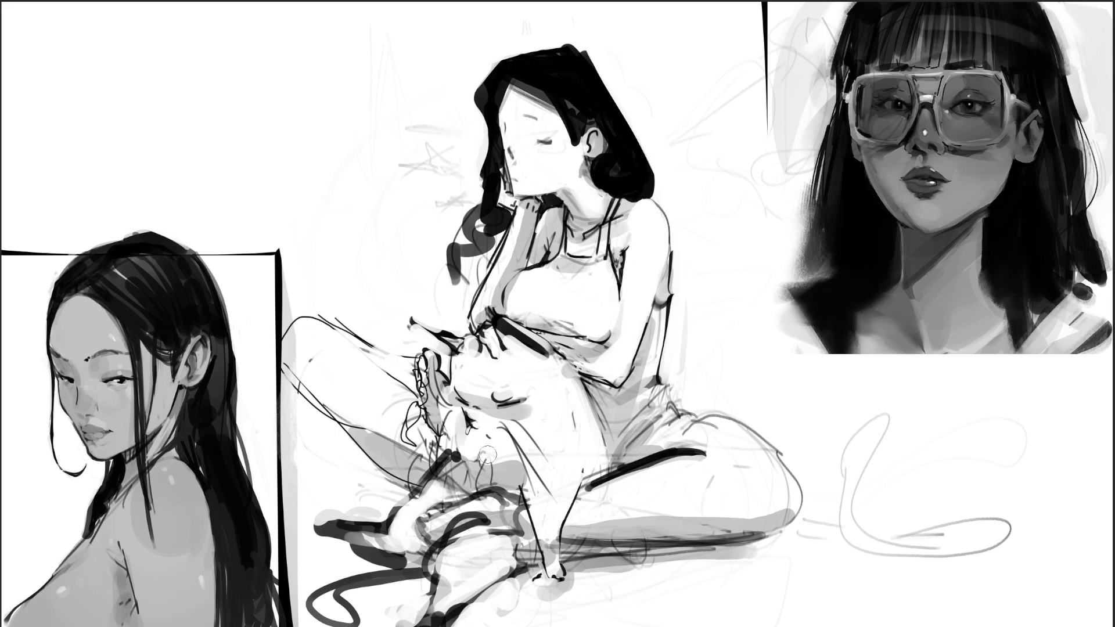
Step: Lighten the leg area, heel and arm edge, and add dark contours along the hand and waist
mouse_move(454, 478)
mouse_down()
mouse_move(441, 493)
mouse_move(484, 507)
mouse_move(465, 485)
mouse_move(499, 512)
mouse_move(436, 497)
mouse_move(453, 473)
mouse_move(440, 506)
mouse_move(499, 508)
mouse_move(449, 529)
mouse_move(505, 499)
mouse_move(432, 581)
mouse_up()
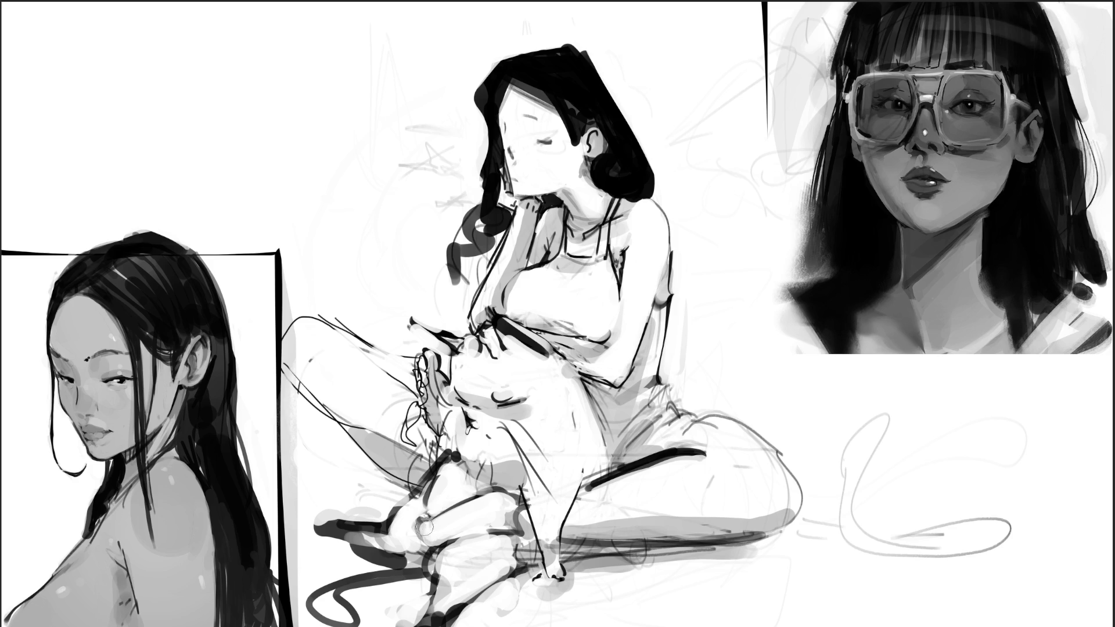
drag(419, 516, 420, 553)
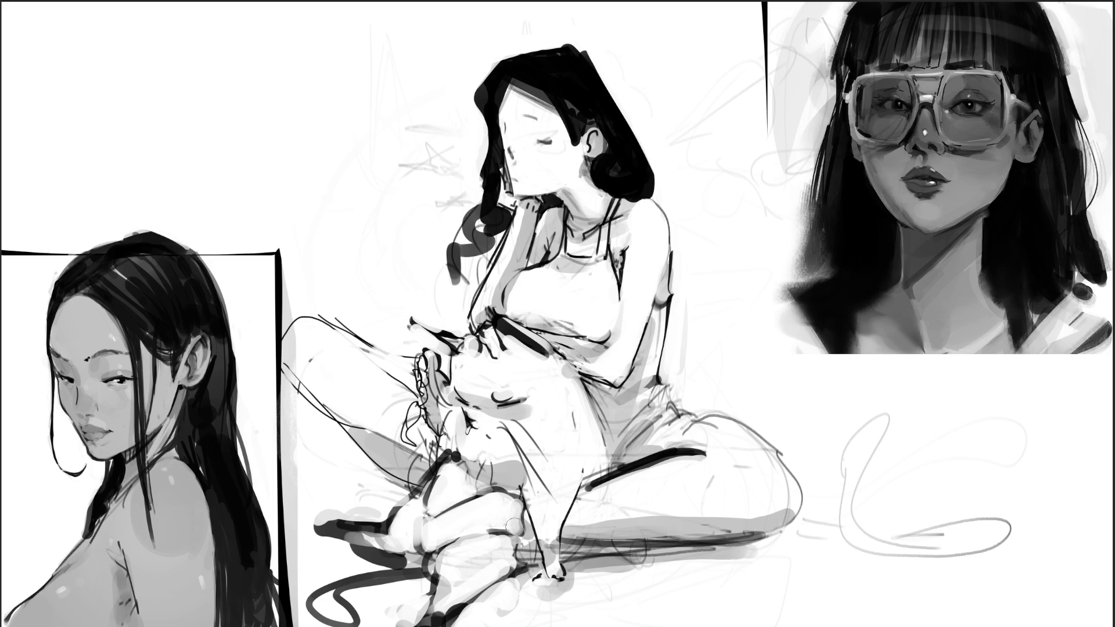
mouse_move(513, 528)
mouse_down()
mouse_move(511, 508)
mouse_move(508, 523)
mouse_move(517, 514)
mouse_move(538, 539)
mouse_up()
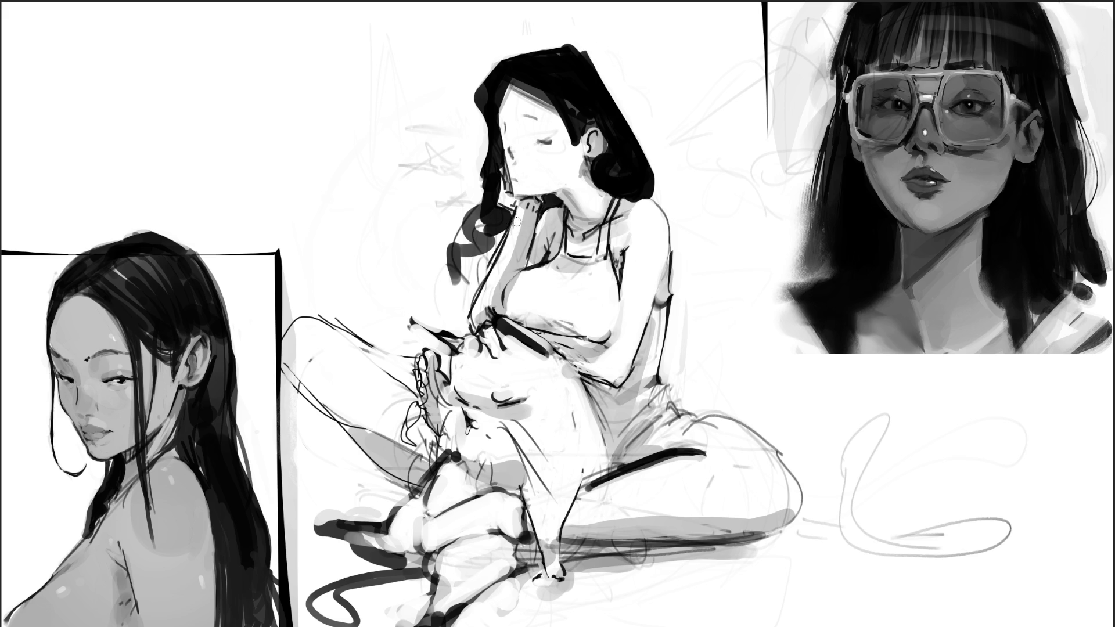
drag(517, 220, 477, 309)
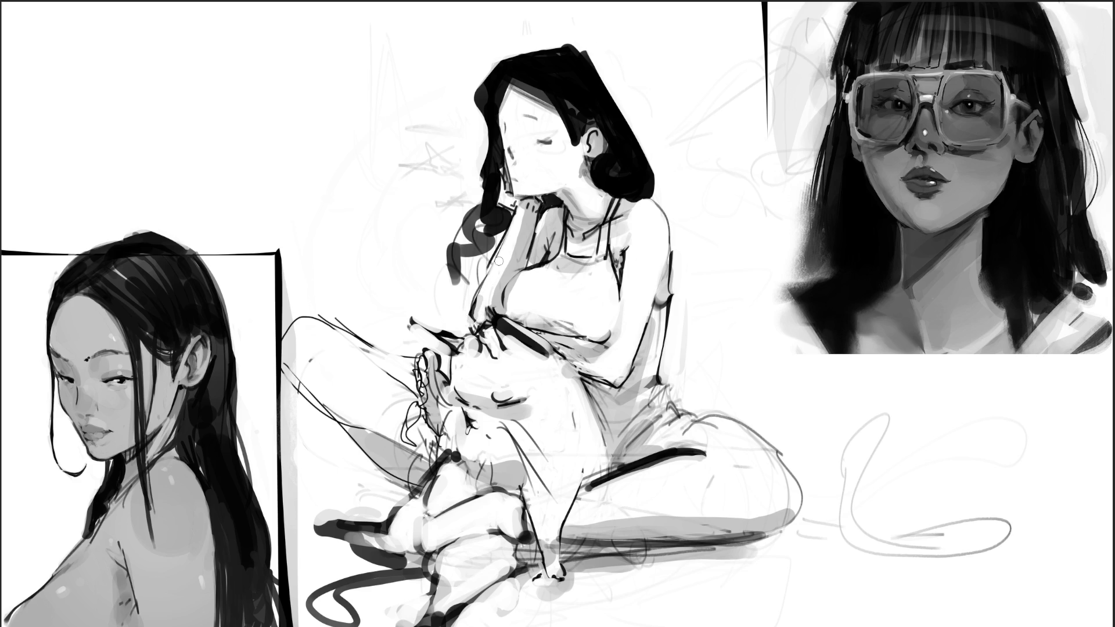
mouse_move(485, 324)
mouse_down()
mouse_move(469, 339)
mouse_move(475, 357)
mouse_move(501, 353)
mouse_move(469, 344)
mouse_move(512, 359)
mouse_move(497, 348)
mouse_move(500, 359)
mouse_up()
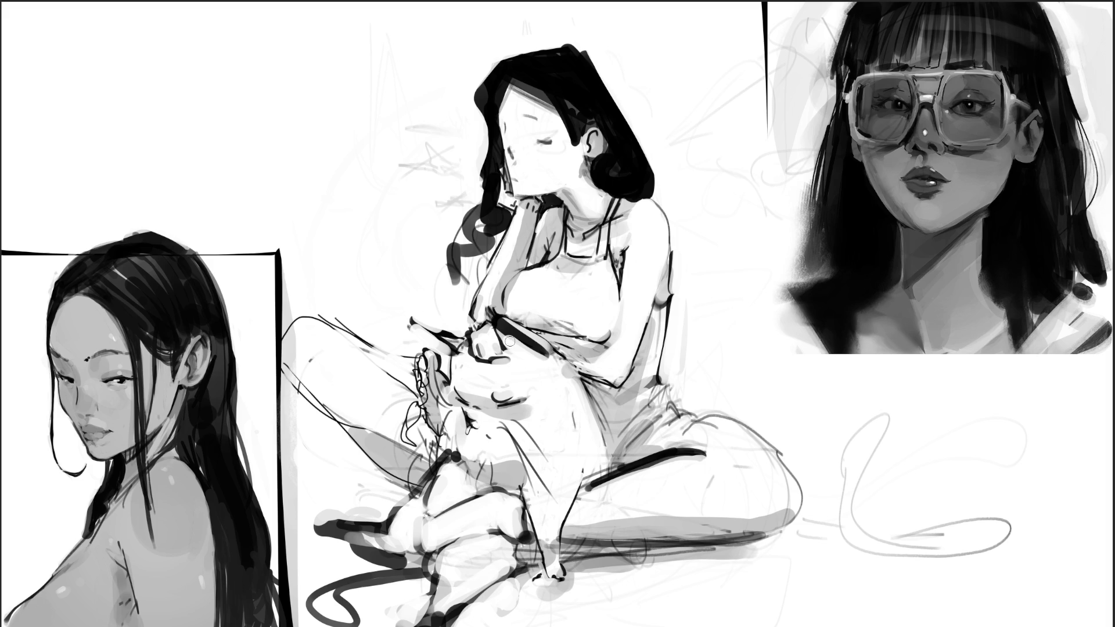
Step: Thicken and lengthen the hair strand beside the face, then trim the hair's top edge with white
mouse_move(467, 98)
mouse_down()
mouse_move(428, 76)
mouse_move(371, 131)
mouse_move(420, 195)
mouse_move(444, 169)
mouse_move(453, 125)
mouse_move(456, 194)
mouse_move(479, 86)
mouse_move(471, 186)
mouse_move(458, 167)
mouse_move(479, 180)
mouse_move(452, 208)
mouse_up()
key(ctrl+z)
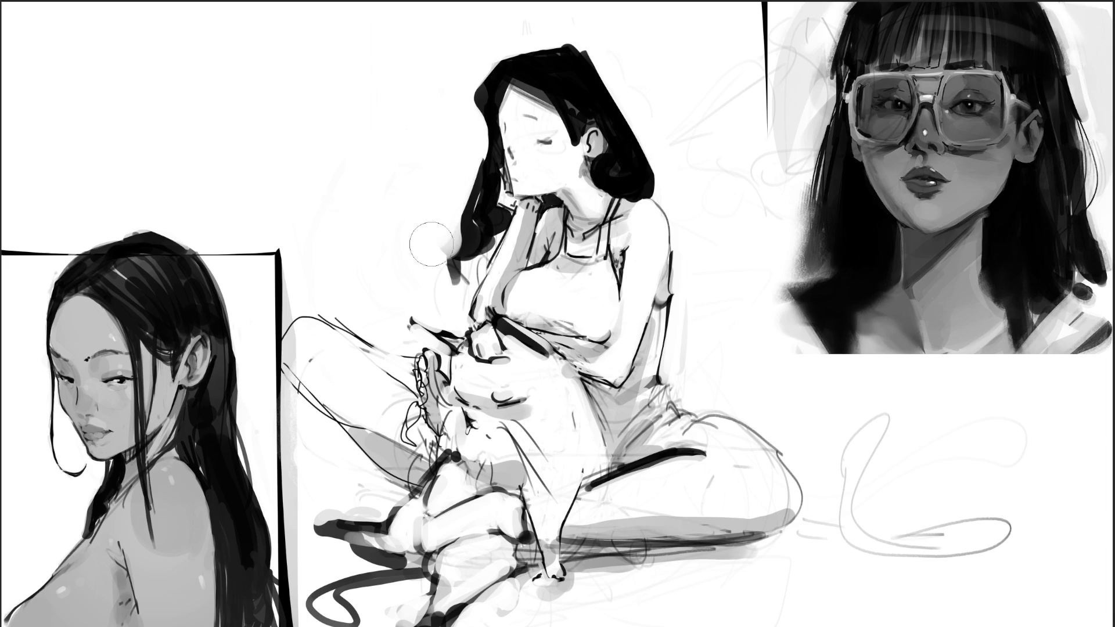
drag(491, 218, 465, 273)
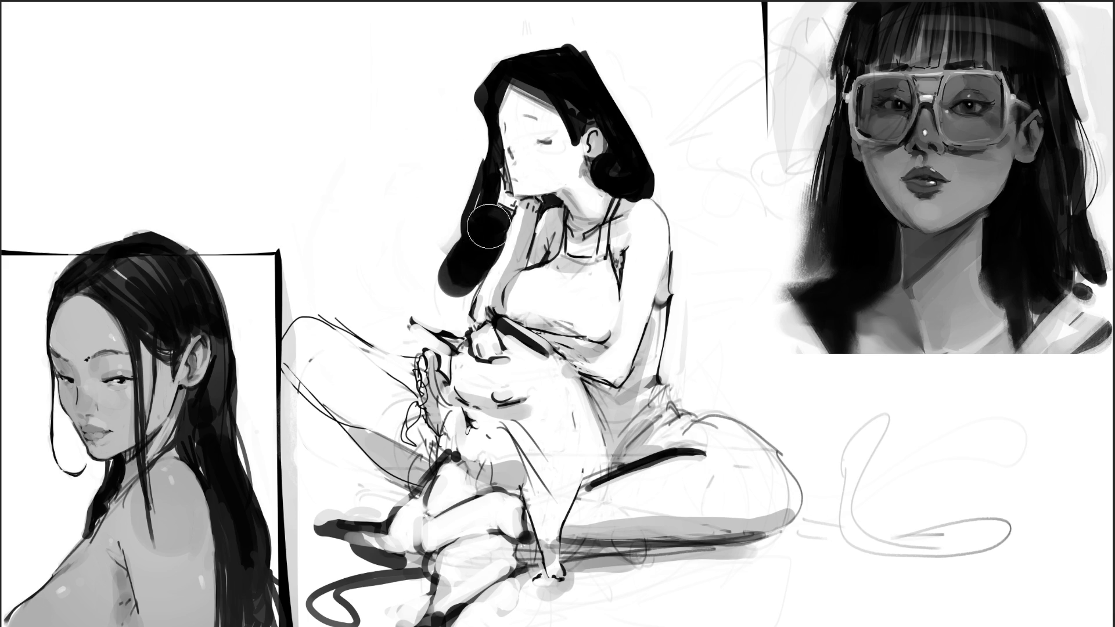
key(ctrl+z)
mouse_move(488, 215)
mouse_down()
mouse_move(468, 264)
mouse_move(459, 244)
mouse_move(428, 249)
mouse_move(443, 239)
mouse_move(463, 248)
mouse_move(441, 291)
mouse_move(438, 243)
mouse_move(456, 291)
mouse_move(448, 256)
mouse_move(464, 232)
mouse_up()
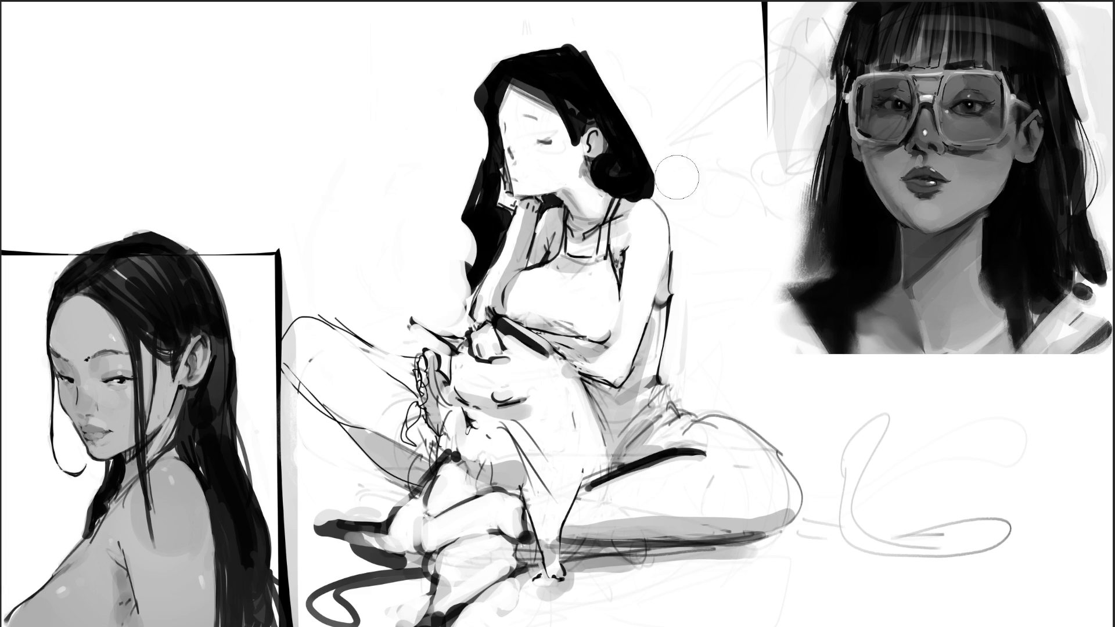
mouse_move(556, 28)
mouse_down()
mouse_move(581, 30)
mouse_move(652, 104)
mouse_move(608, 43)
mouse_move(660, 131)
mouse_move(664, 177)
mouse_move(668, 168)
mouse_up()
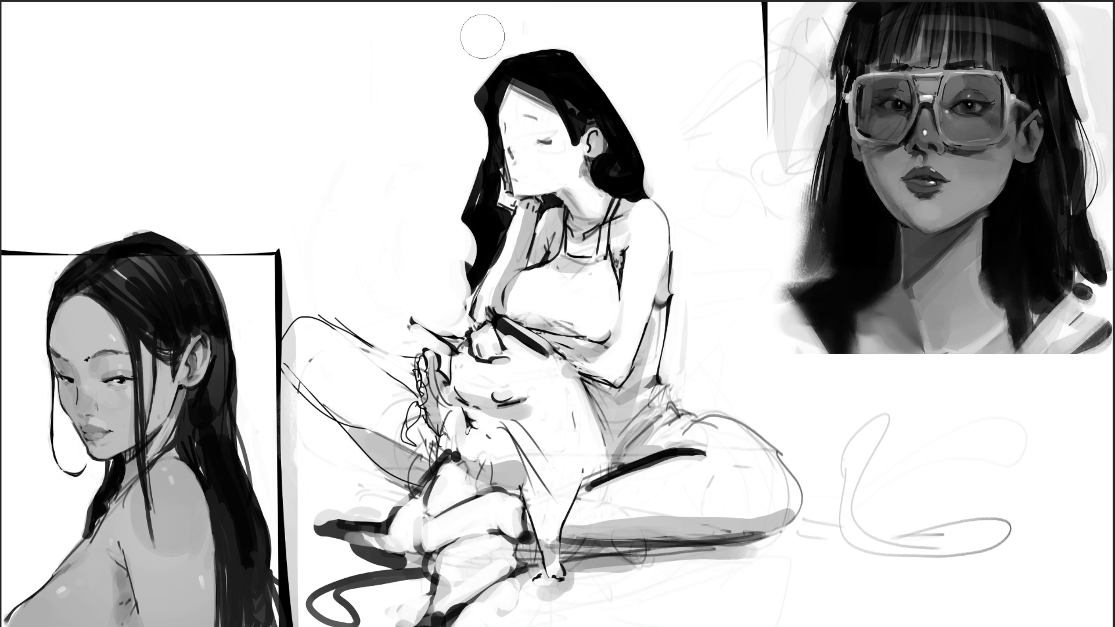
drag(498, 22, 715, 51)
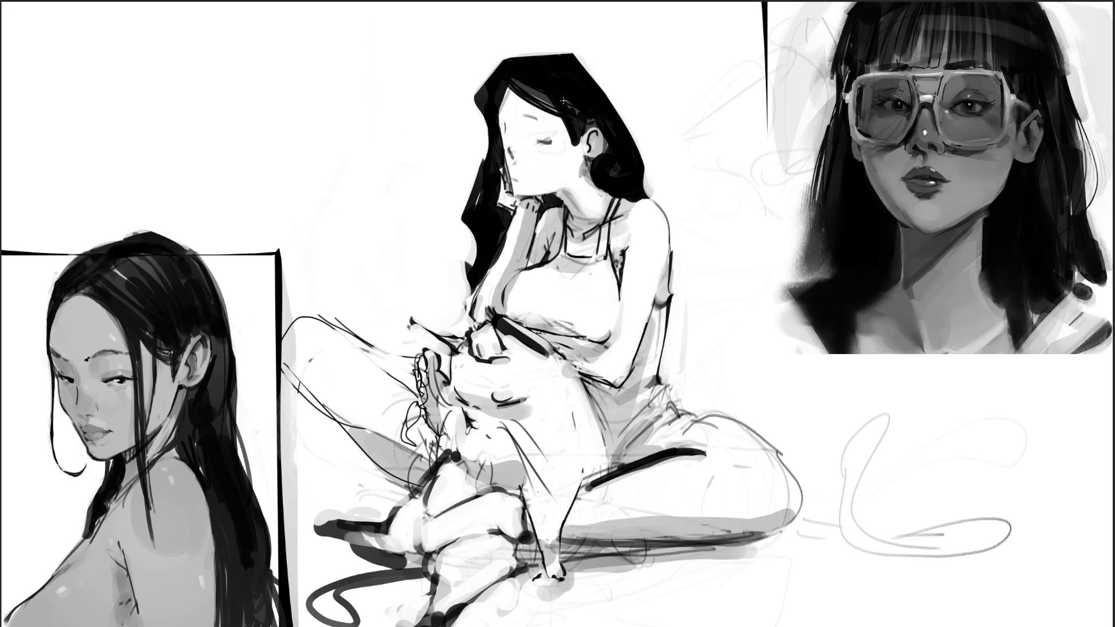
Step: Darken the hair's left edge and beside the ear, and thicken the thigh line
mouse_move(479, 101)
mouse_down()
mouse_move(488, 125)
mouse_move(484, 108)
mouse_up()
drag(606, 142, 606, 153)
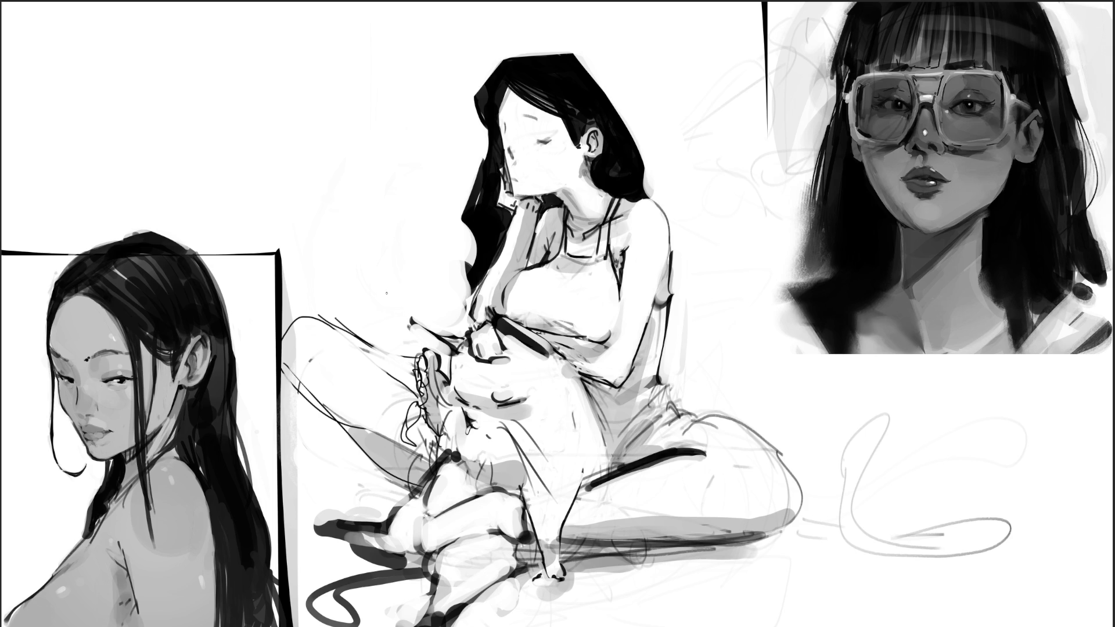
mouse_move(317, 313)
mouse_down()
mouse_move(414, 357)
mouse_move(342, 319)
mouse_move(342, 341)
mouse_move(394, 381)
mouse_up()
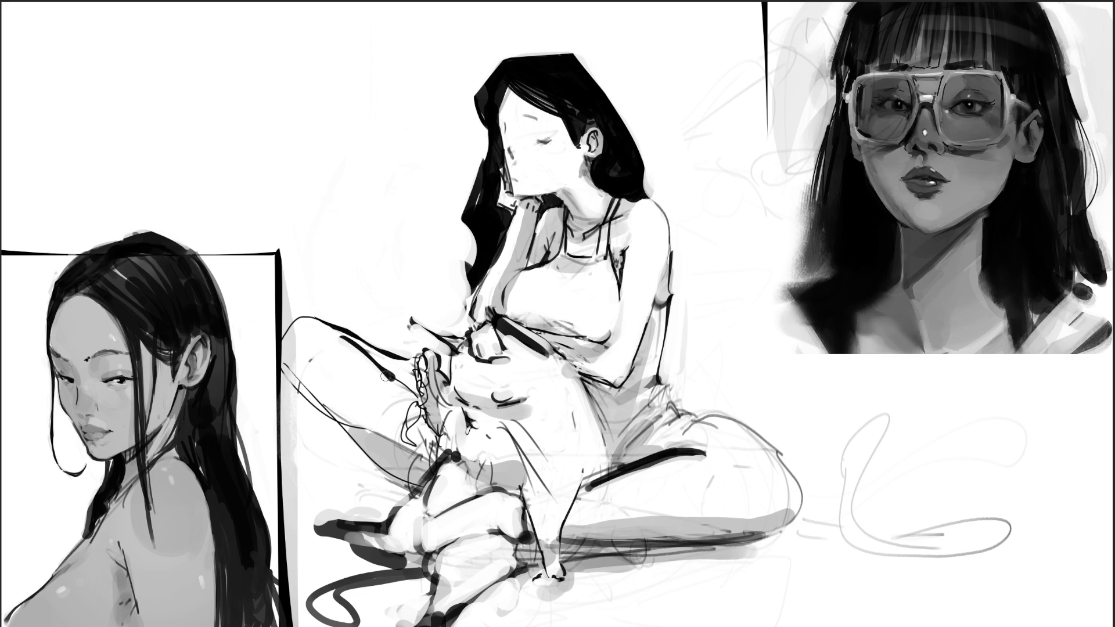
mouse_move(345, 341)
mouse_down()
mouse_move(415, 404)
mouse_move(411, 387)
mouse_move(349, 338)
mouse_move(372, 355)
mouse_up()
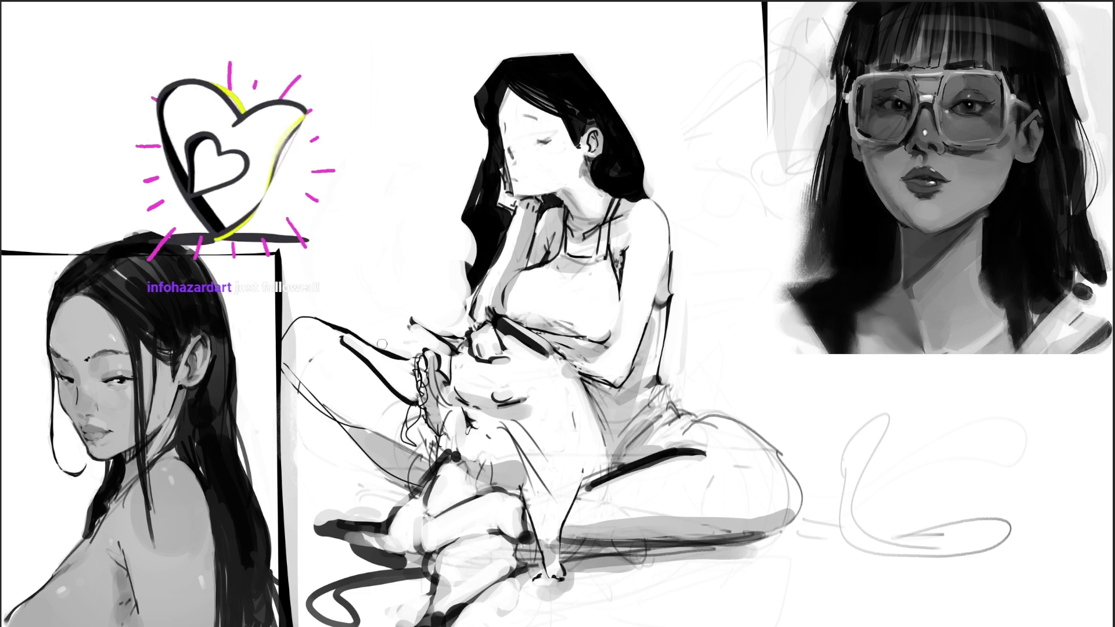
Step: Thin the raised leg's heavy outline back to a line and add short dark marks near the hands
mouse_move(307, 319)
mouse_down()
mouse_move(279, 349)
mouse_move(305, 373)
mouse_up()
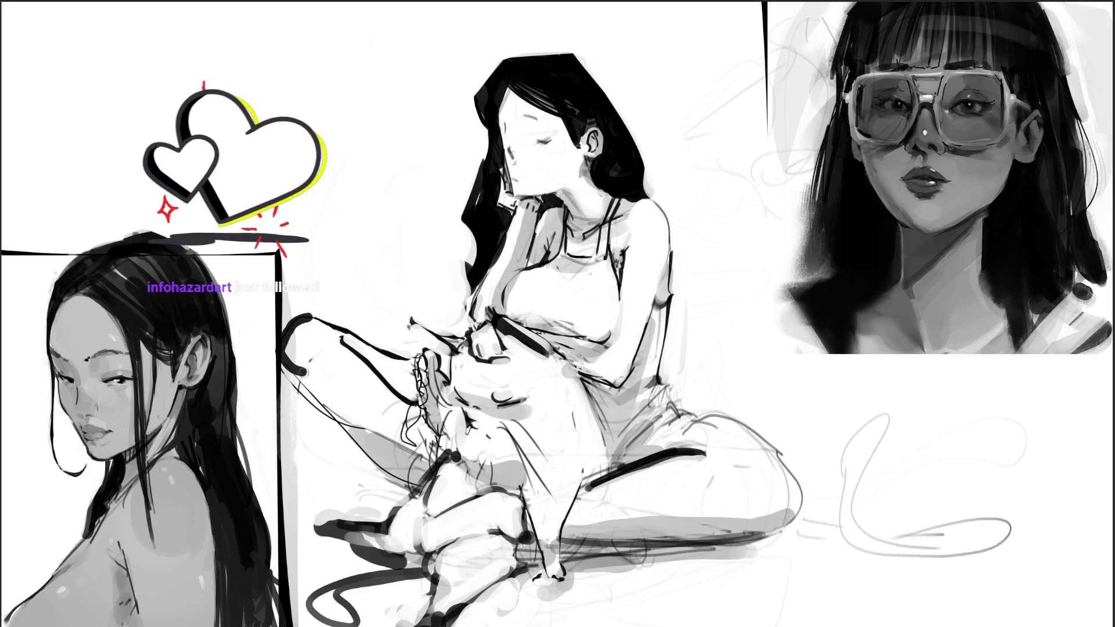
mouse_move(310, 323)
mouse_down()
mouse_move(286, 358)
mouse_move(328, 417)
mouse_move(384, 437)
mouse_up()
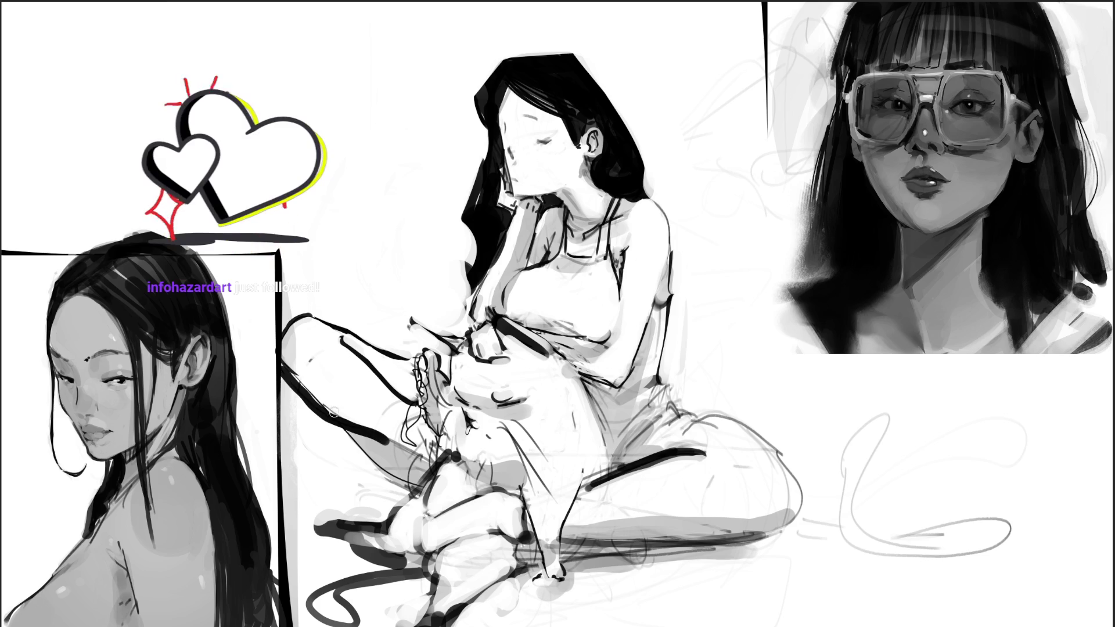
drag(278, 370, 355, 433)
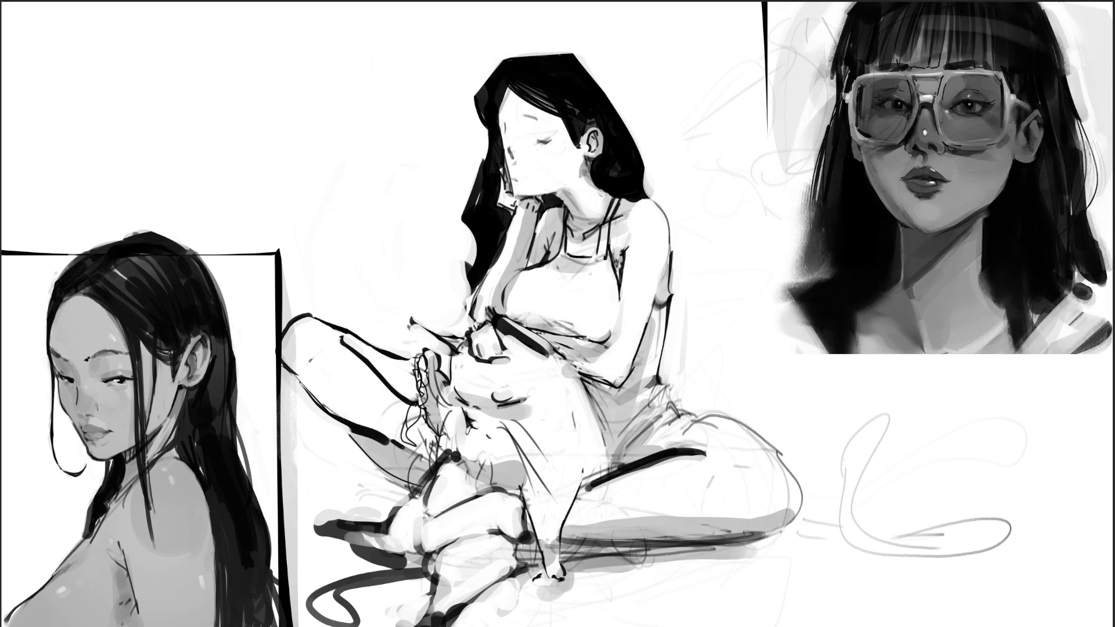
mouse_move(422, 405)
mouse_down()
mouse_move(413, 428)
mouse_move(397, 416)
mouse_move(354, 444)
mouse_move(424, 492)
mouse_up()
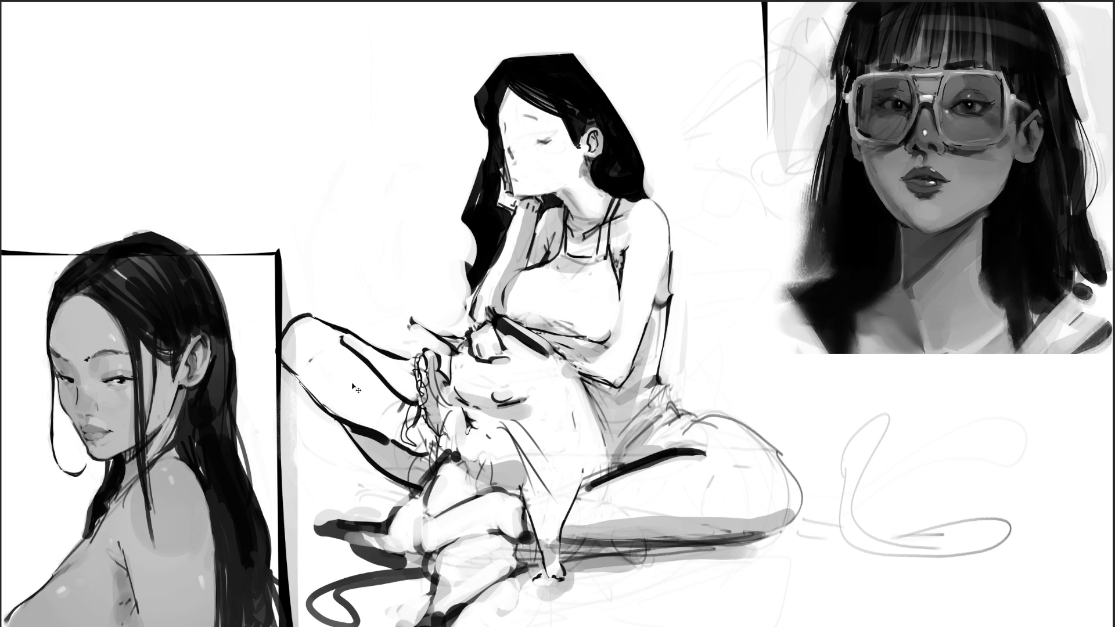
Step: Darken the raised leg's underside and redraw the leg contour, thigh line and hatching darker
drag(297, 387, 336, 420)
drag(588, 483, 569, 527)
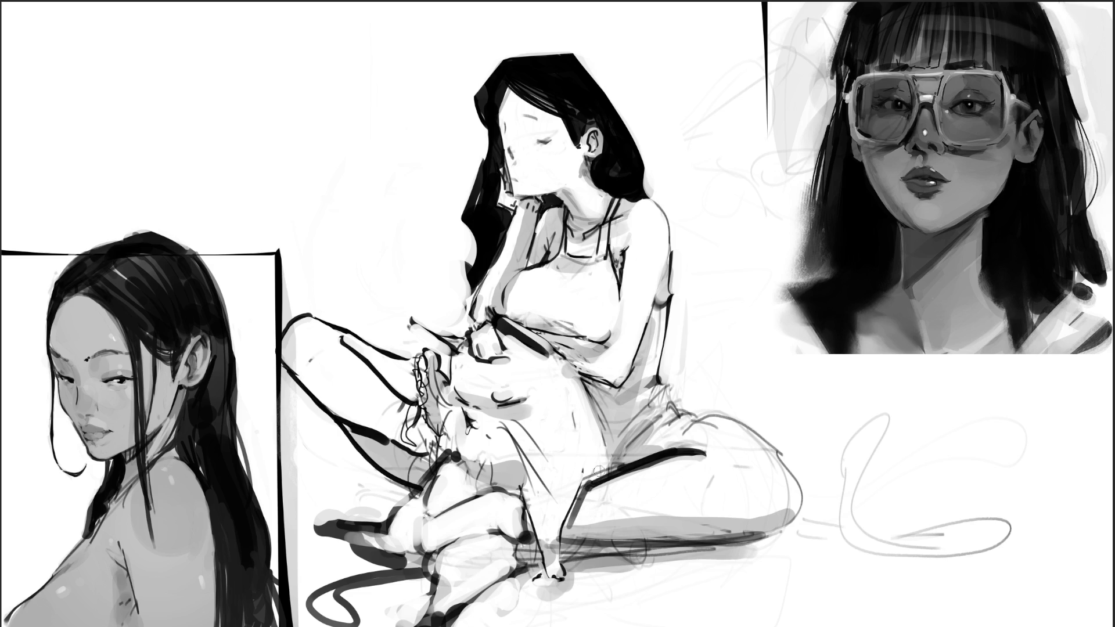
key(ctrl+z)
drag(586, 482, 566, 530)
key(ctrl+z)
mouse_move(588, 484)
mouse_down()
mouse_move(558, 566)
mouse_move(606, 446)
mouse_up()
key(ctrl+z)
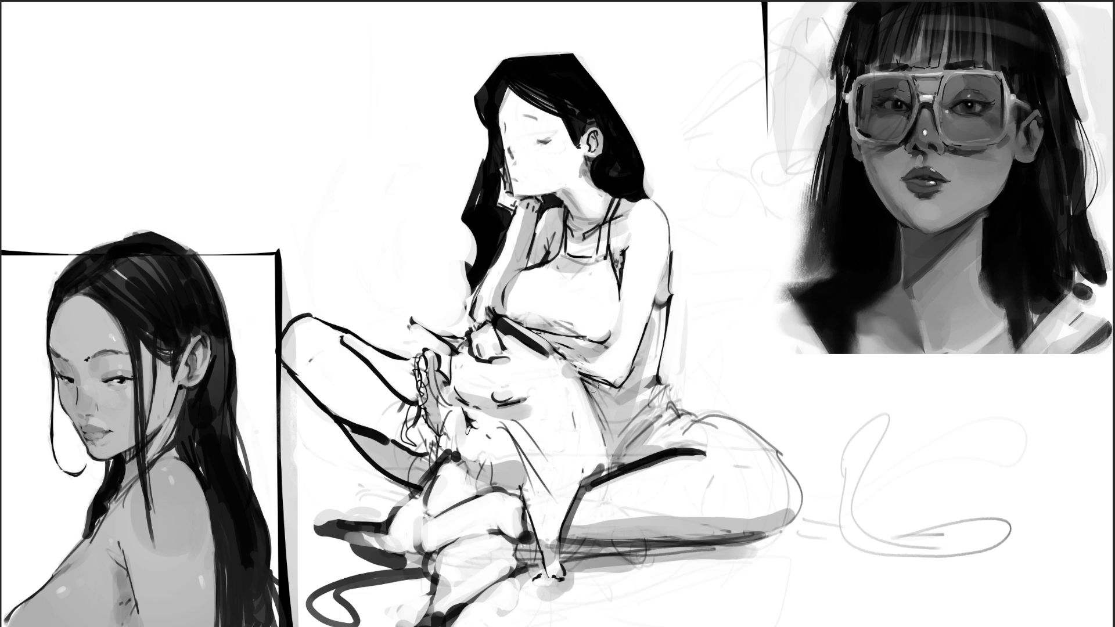
drag(587, 385, 605, 473)
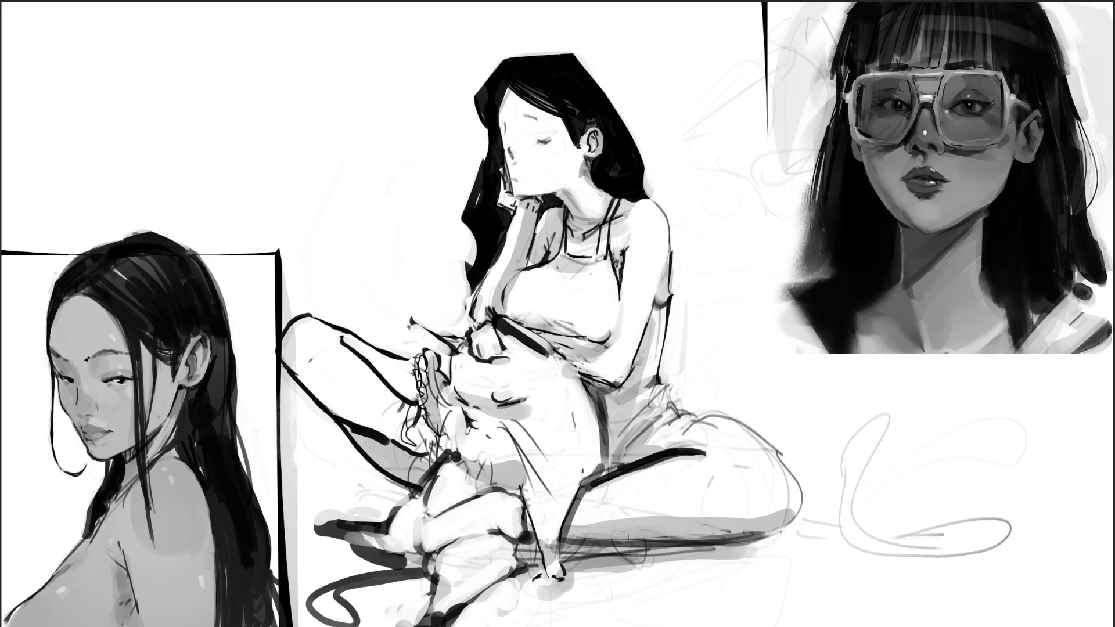
key(ctrl+z)
mouse_move(610, 470)
mouse_down()
mouse_move(662, 418)
mouse_move(643, 436)
mouse_move(639, 415)
mouse_up()
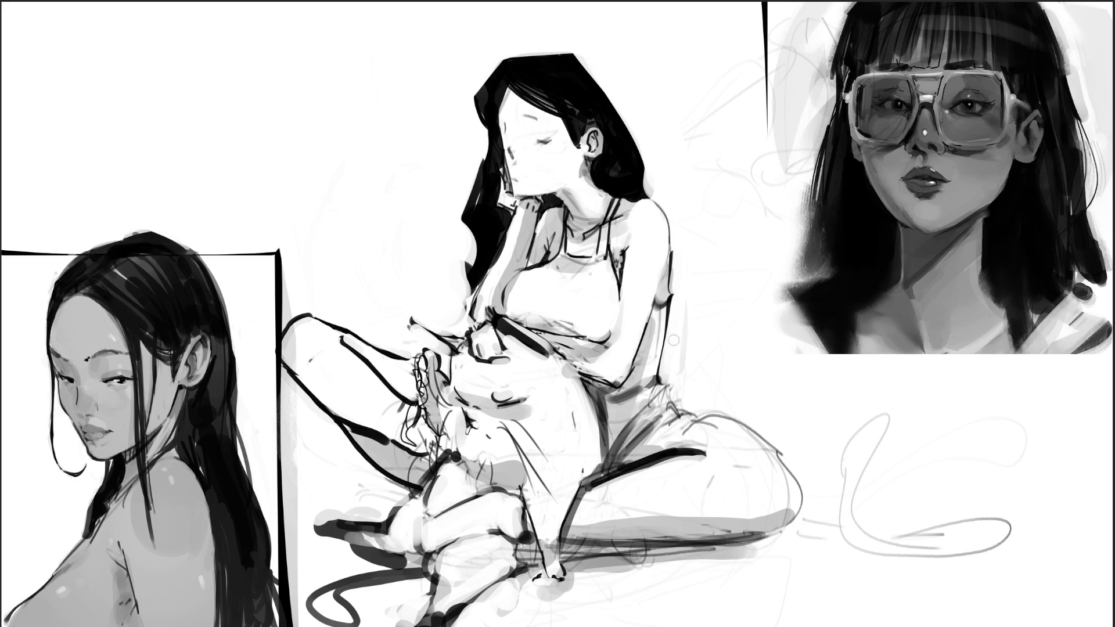
Step: Add a darker, longer stroke along the figure's back edge
drag(676, 296, 657, 376)
key(ctrl+z)
mouse_move(677, 294)
mouse_down()
mouse_move(658, 388)
mouse_move(680, 414)
mouse_move(665, 406)
mouse_up()
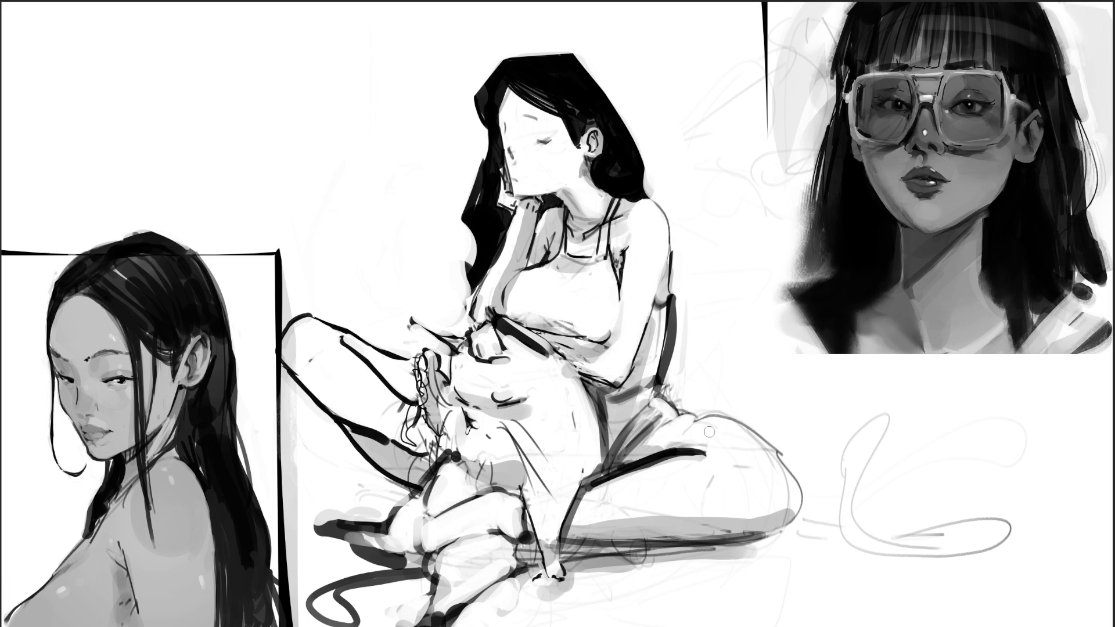
Step: Redraw the hip as a thinner, lighter contour and lighten the heavy lower-leg stroke
drag(679, 438, 709, 419)
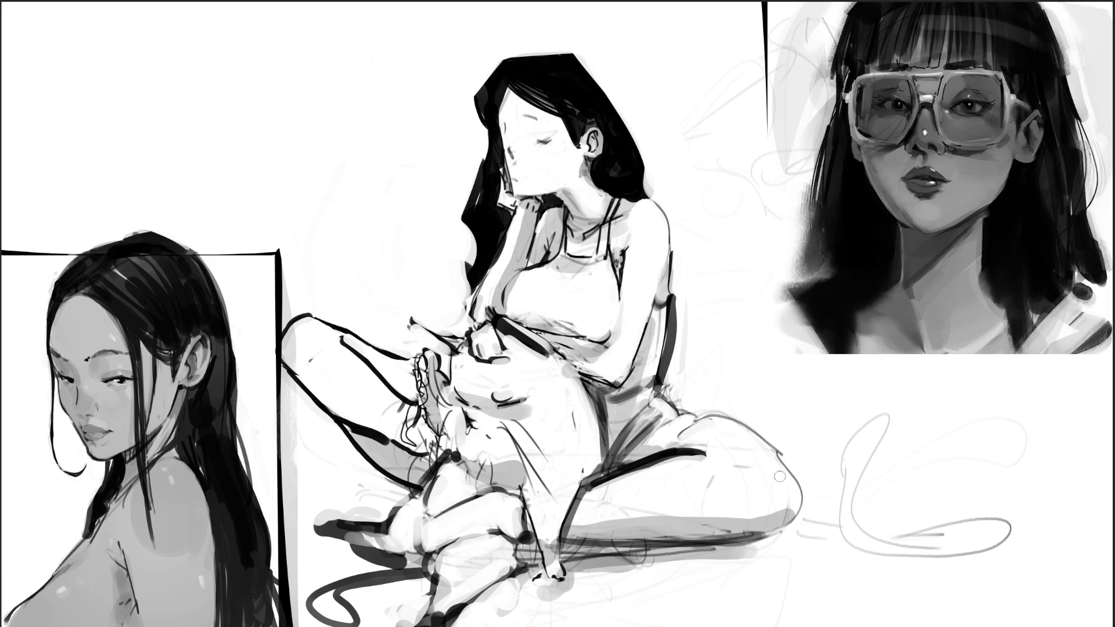
mouse_move(772, 438)
mouse_down()
mouse_move(816, 505)
mouse_move(768, 542)
mouse_up()
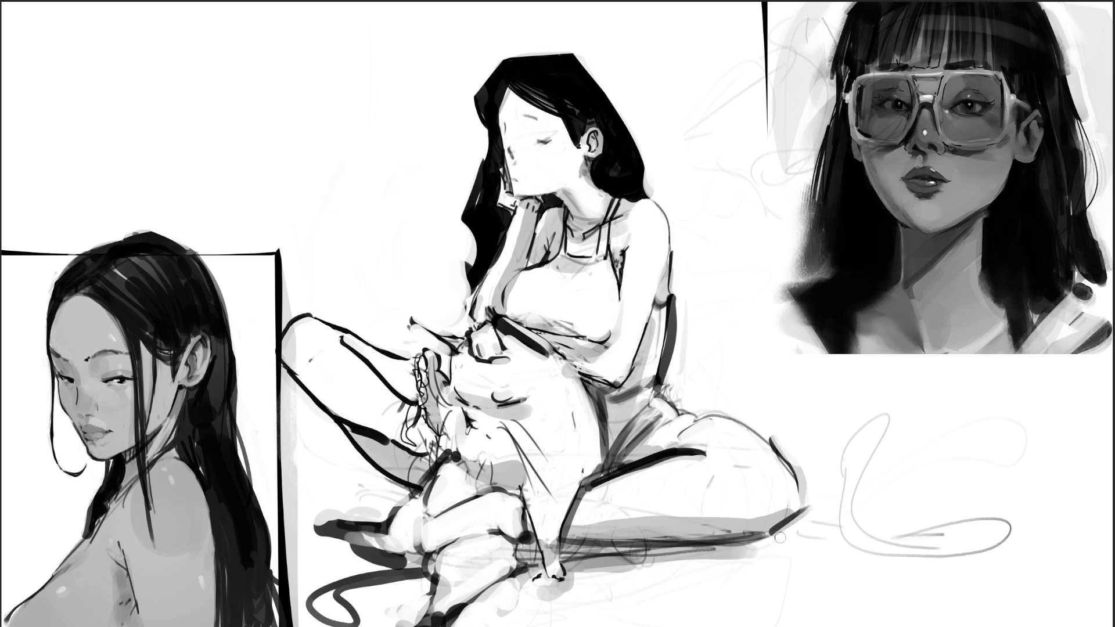
mouse_move(779, 442)
mouse_down()
mouse_move(730, 411)
mouse_move(782, 447)
mouse_up()
mouse_move(720, 401)
mouse_down()
mouse_move(778, 433)
mouse_move(808, 501)
mouse_up()
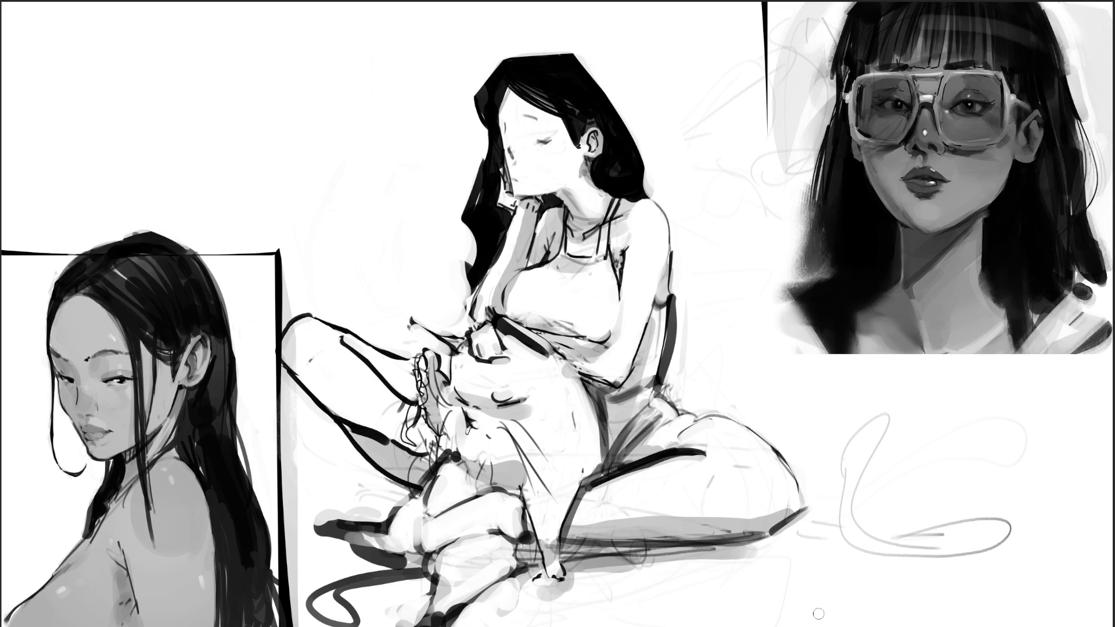
drag(424, 523, 419, 572)
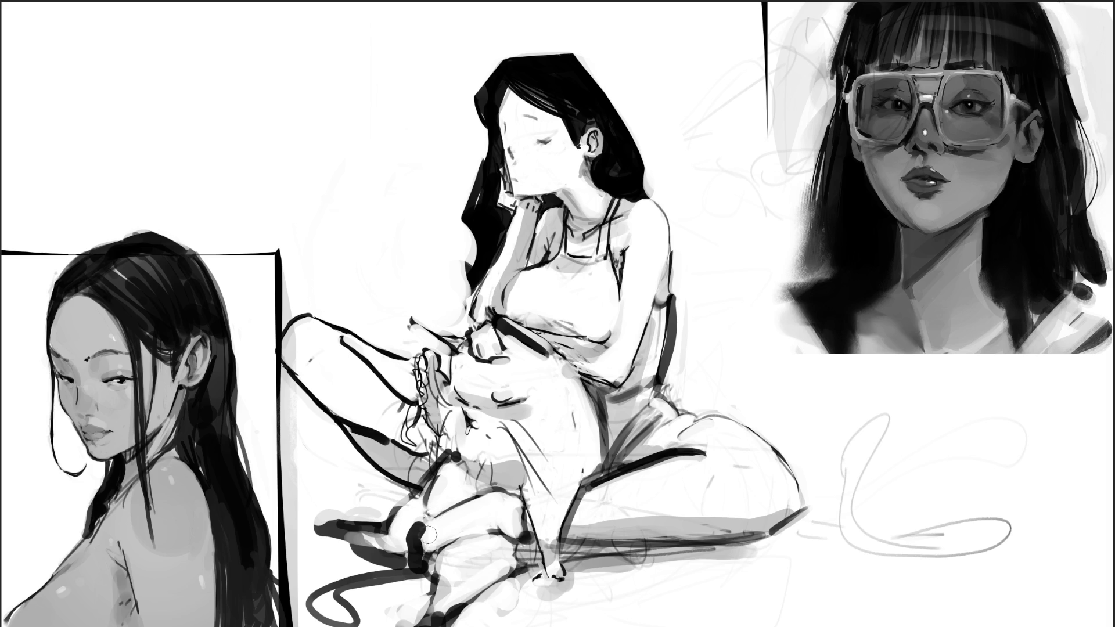
mouse_move(425, 523)
mouse_down()
mouse_move(420, 563)
mouse_move(433, 557)
mouse_move(417, 552)
mouse_move(427, 573)
mouse_move(421, 526)
mouse_move(437, 535)
mouse_move(426, 566)
mouse_move(425, 530)
mouse_up()
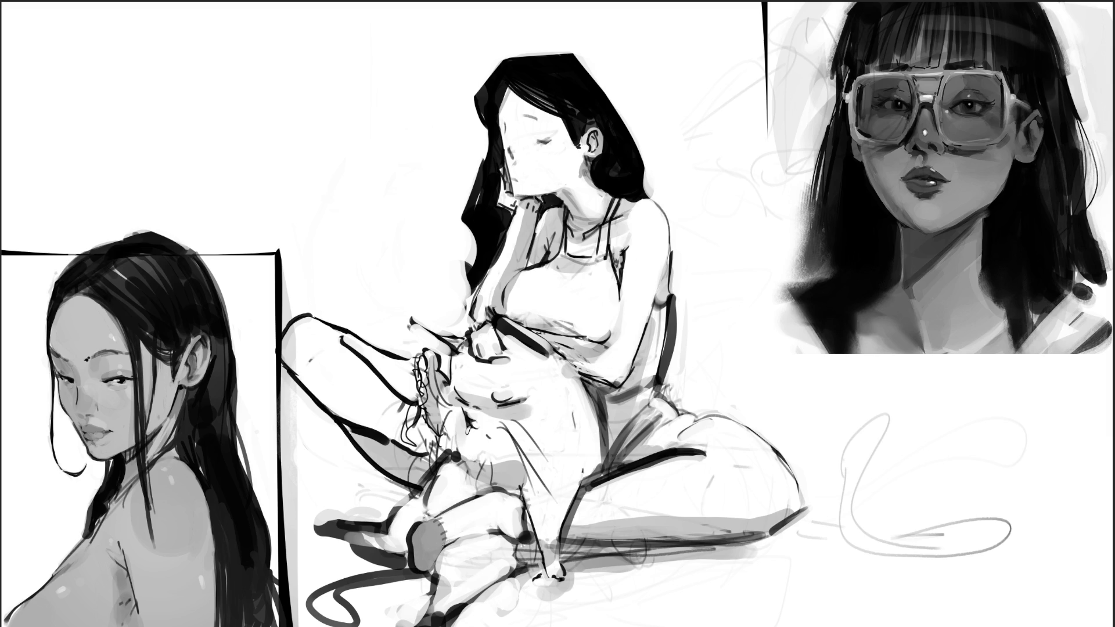
Step: Shade the knee and foot in grey, add a small dark accent, and darken the finger line
mouse_move(479, 500)
mouse_down()
mouse_move(516, 512)
mouse_move(500, 525)
mouse_move(520, 520)
mouse_up()
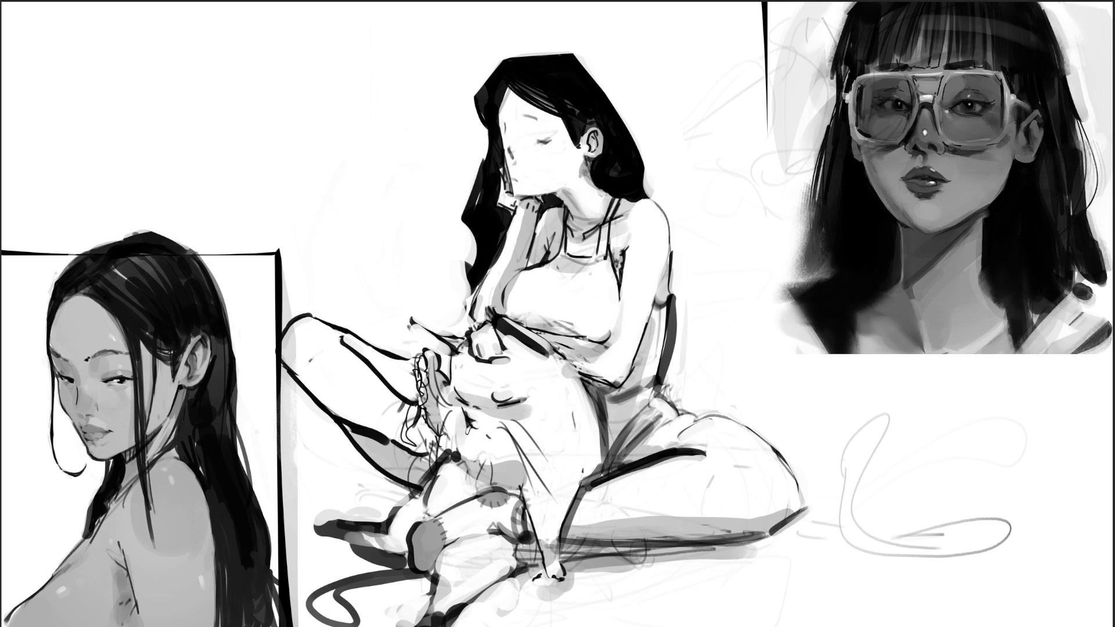
drag(470, 427, 472, 436)
drag(427, 408, 435, 423)
Step: Add dark strokes by the hand, then darken and shade the leg contour beside the foot
mouse_move(509, 407)
mouse_down()
mouse_move(520, 411)
mouse_move(512, 406)
mouse_up()
mouse_move(506, 403)
mouse_down()
mouse_move(522, 400)
mouse_move(472, 407)
mouse_up()
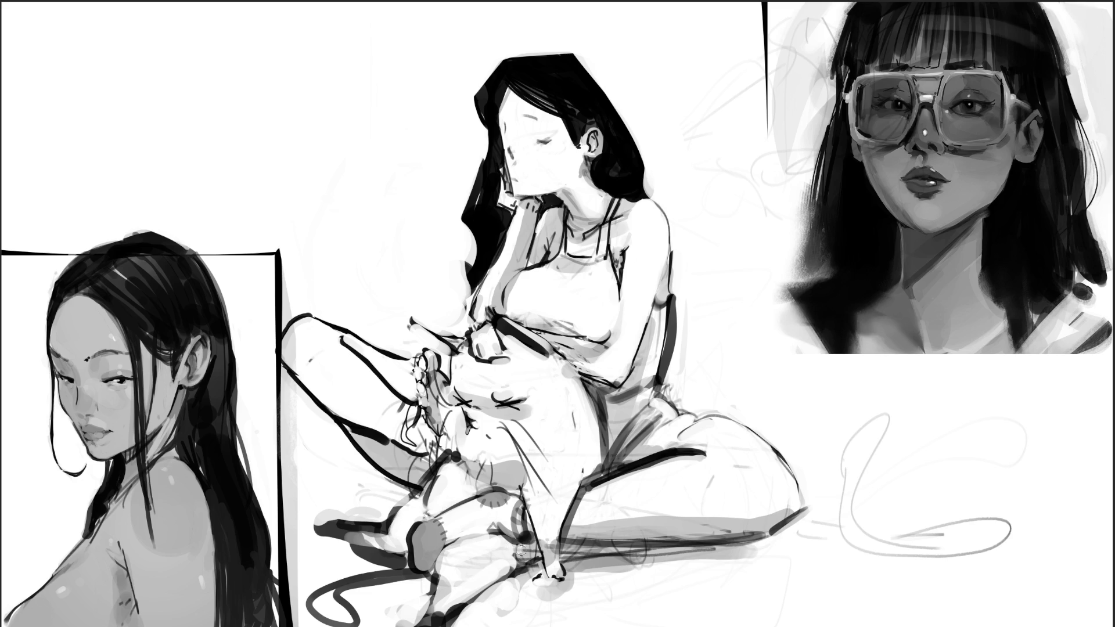
mouse_move(531, 541)
mouse_down()
mouse_move(539, 565)
mouse_move(619, 555)
mouse_move(572, 546)
mouse_move(727, 560)
mouse_up()
key(ctrl+z)
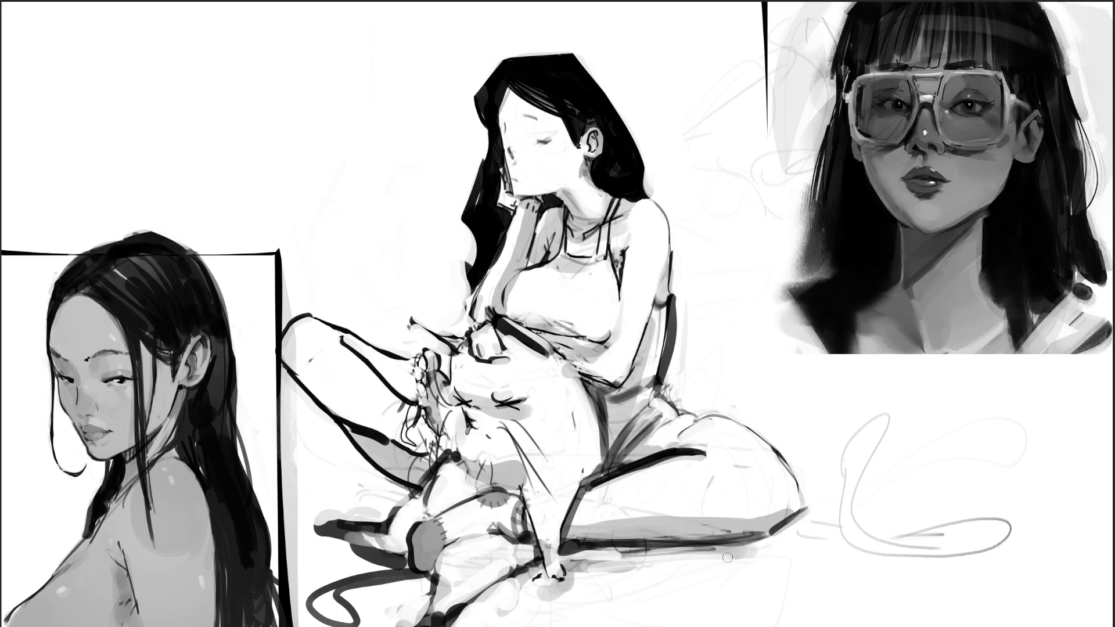
mouse_move(577, 556)
mouse_down()
mouse_move(764, 545)
mouse_move(575, 566)
mouse_up()
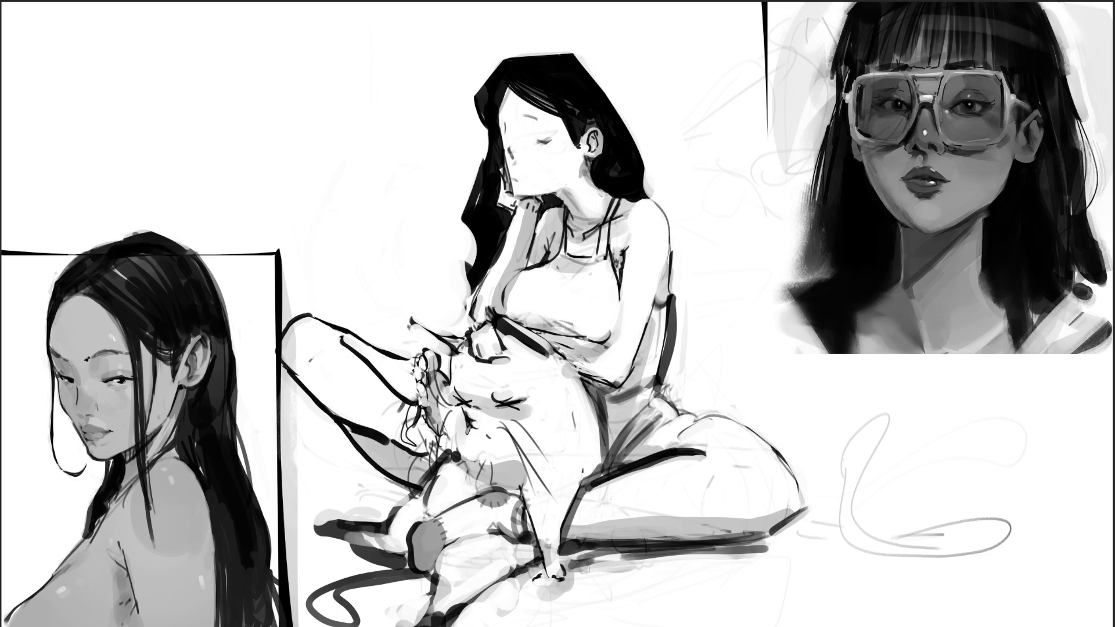
drag(756, 559, 573, 575)
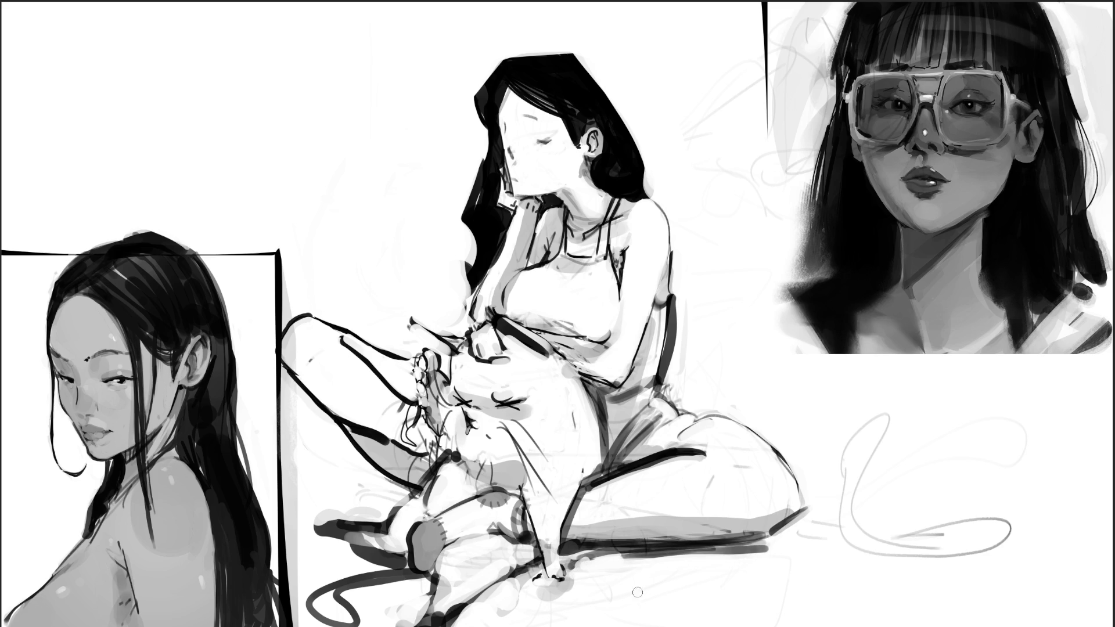
mouse_move(390, 491)
mouse_down()
mouse_move(337, 523)
mouse_move(308, 516)
mouse_up()
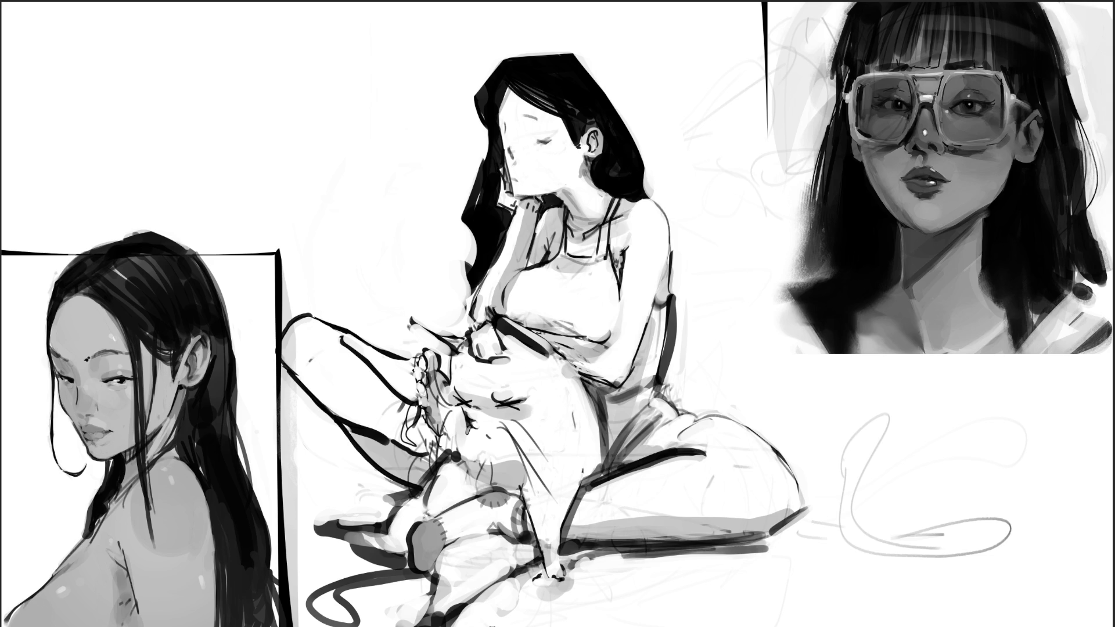
Step: Thin the thigh outline, repaint the hand and arm lines, and darken the eye
drag(412, 363, 345, 323)
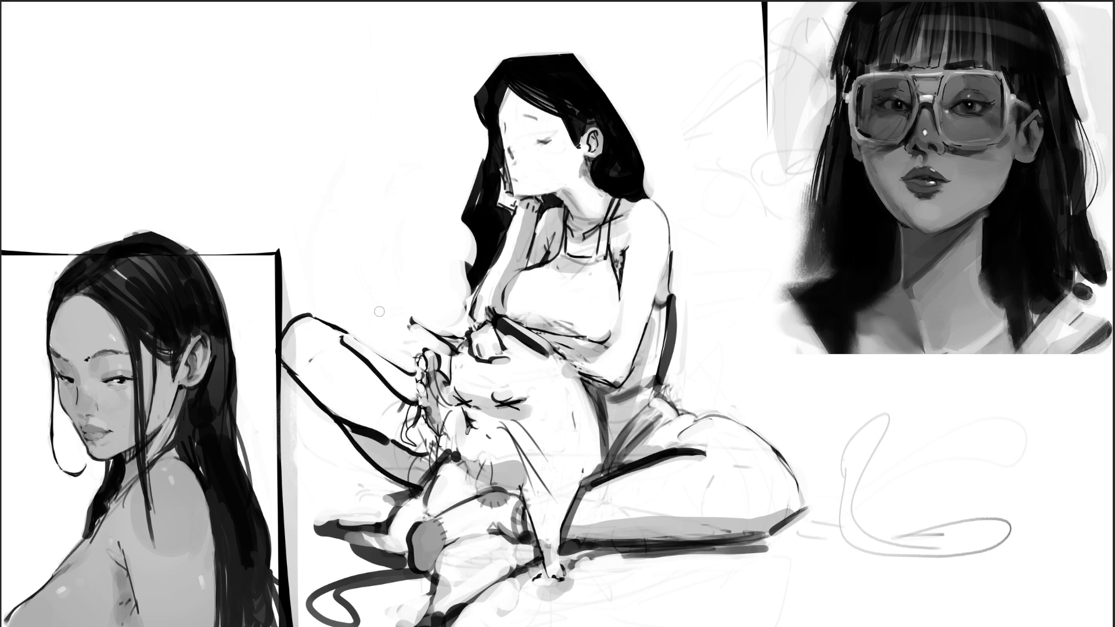
drag(426, 341, 439, 354)
drag(414, 314, 453, 339)
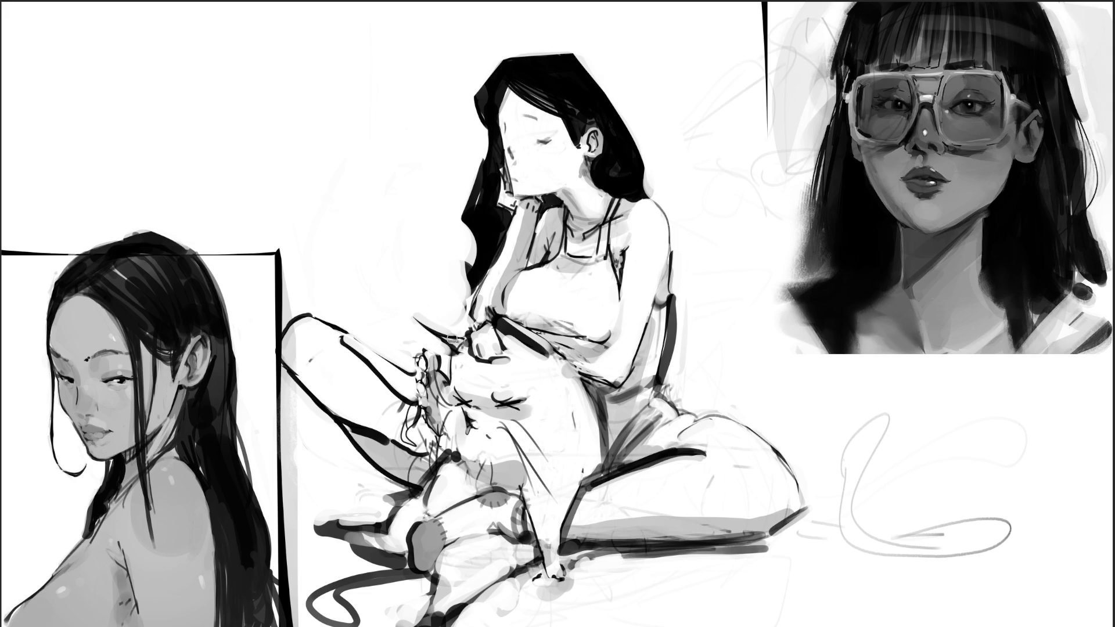
mouse_move(453, 339)
mouse_down()
mouse_move(462, 371)
mouse_move(433, 360)
mouse_move(471, 372)
mouse_move(465, 387)
mouse_move(503, 384)
mouse_up()
drag(510, 148, 515, 158)
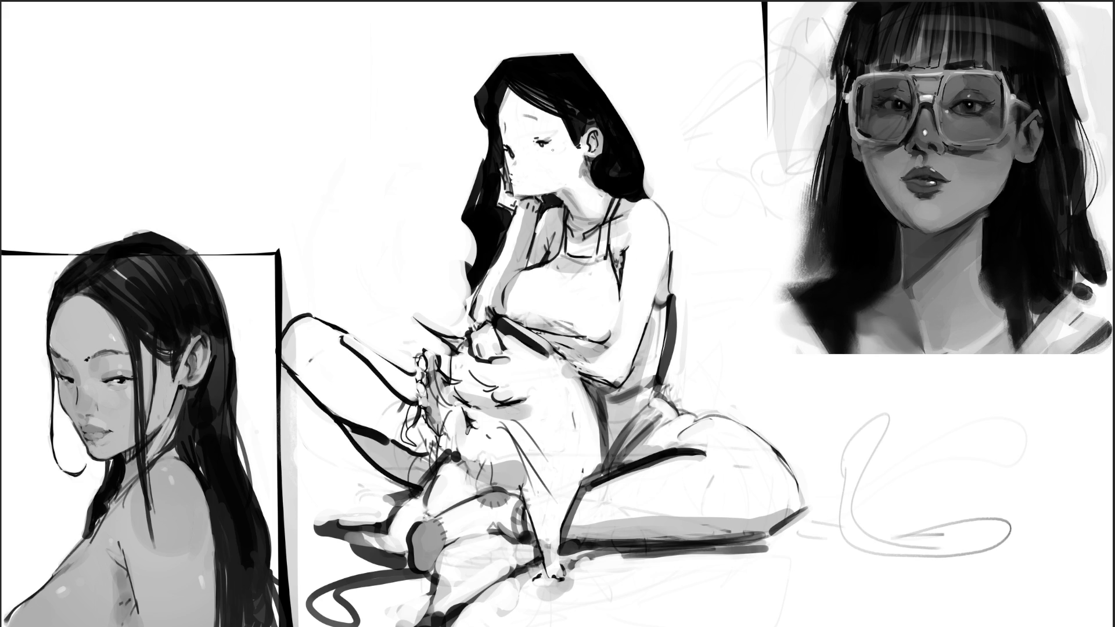
Step: Brush a grey blush across the seated woman's cheek, then enlarge the brush
drag(513, 161, 553, 158)
key(bracketright)
key(bracketright)
key(bracketright)
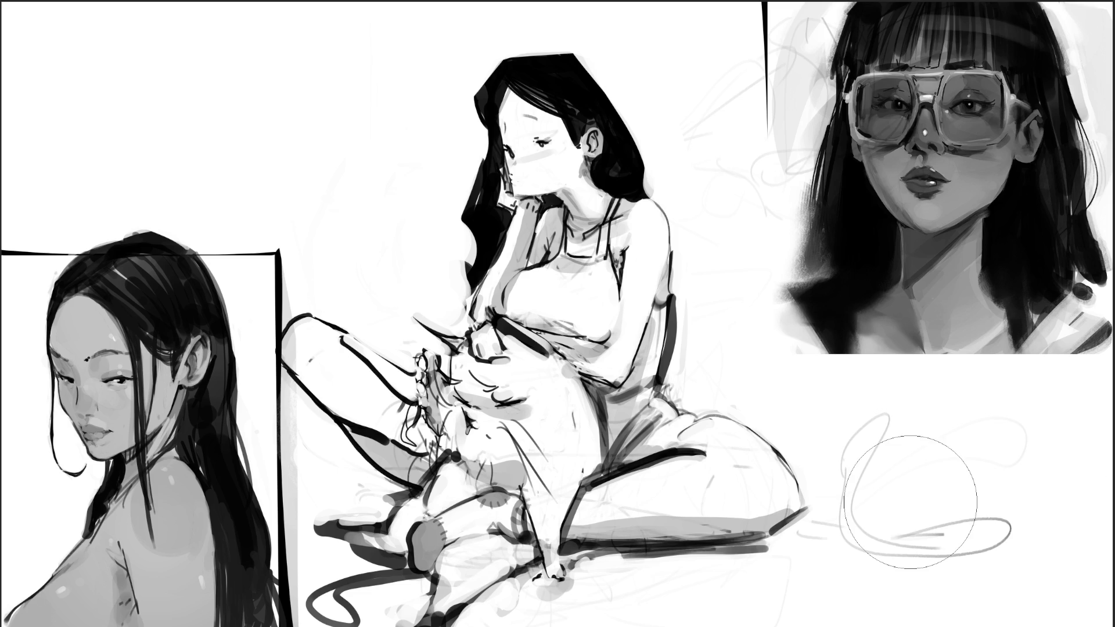
Step: Erase the grey squiggle lines right of the figure and the ellipse at lower right
mouse_move(877, 461)
mouse_down()
mouse_move(884, 486)
mouse_move(853, 463)
mouse_up()
drag(915, 552, 909, 546)
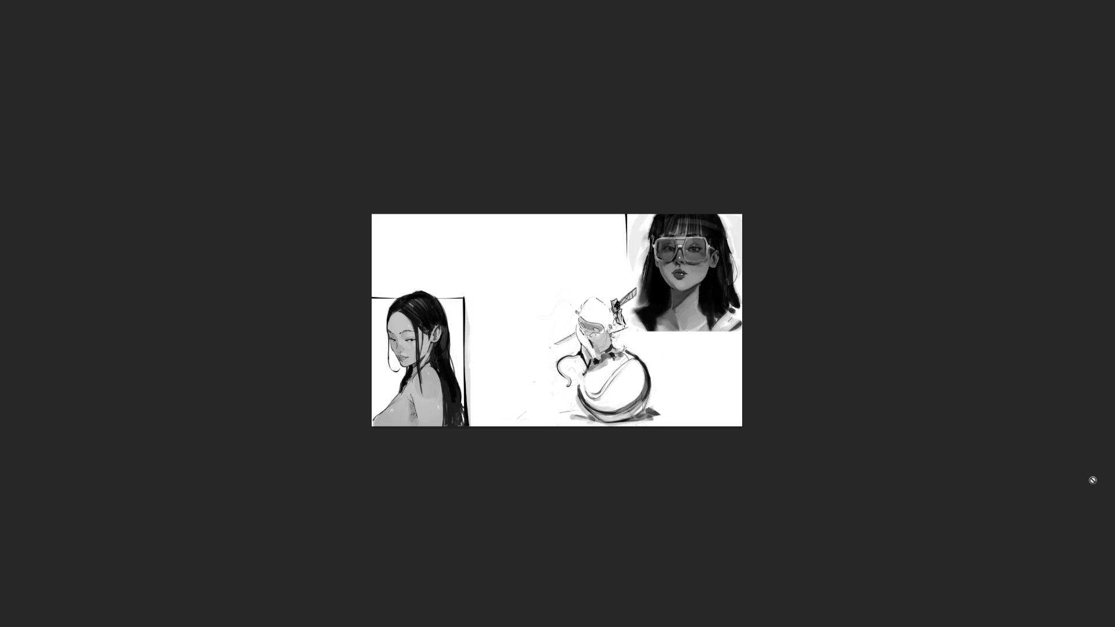
Step: Crop the canvas outward so it extends further to the right
key(c)
drag(744, 328, 834, 326)
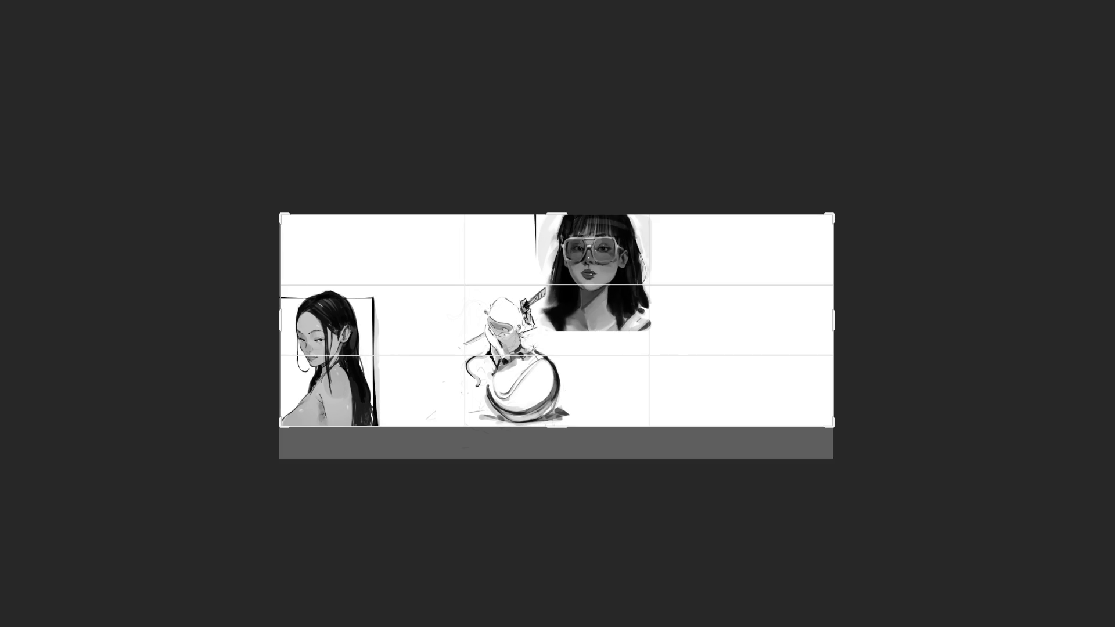
key(Return)
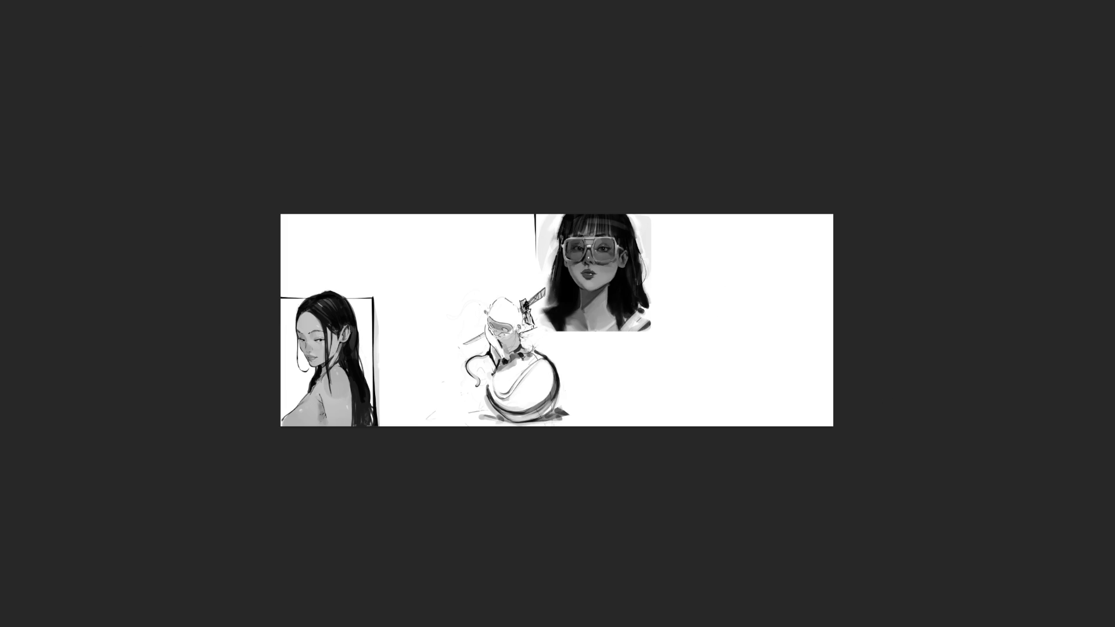
Step: Select the glasses portrait and drag it toward the new right edge
drag(672, 119, 467, 395)
key(ctrl+t)
drag(643, 332, 778, 332)
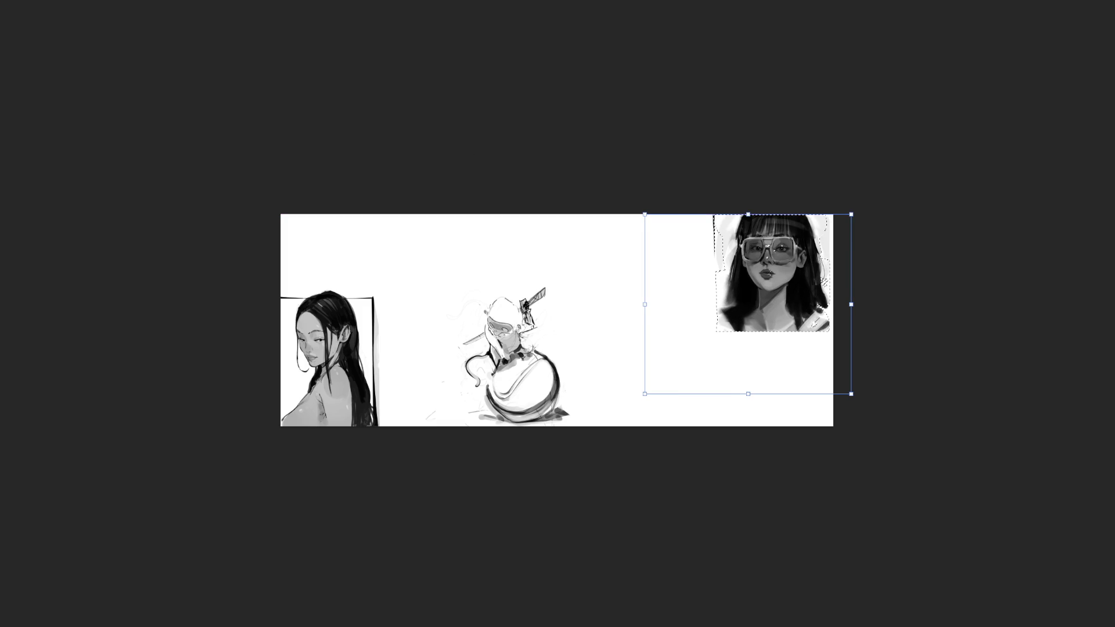
Step: Commit the portrait, then shift the figure-on-ball and drinking-girl sketches rightward and fit the view
key(Return)
key(ctrl+d)
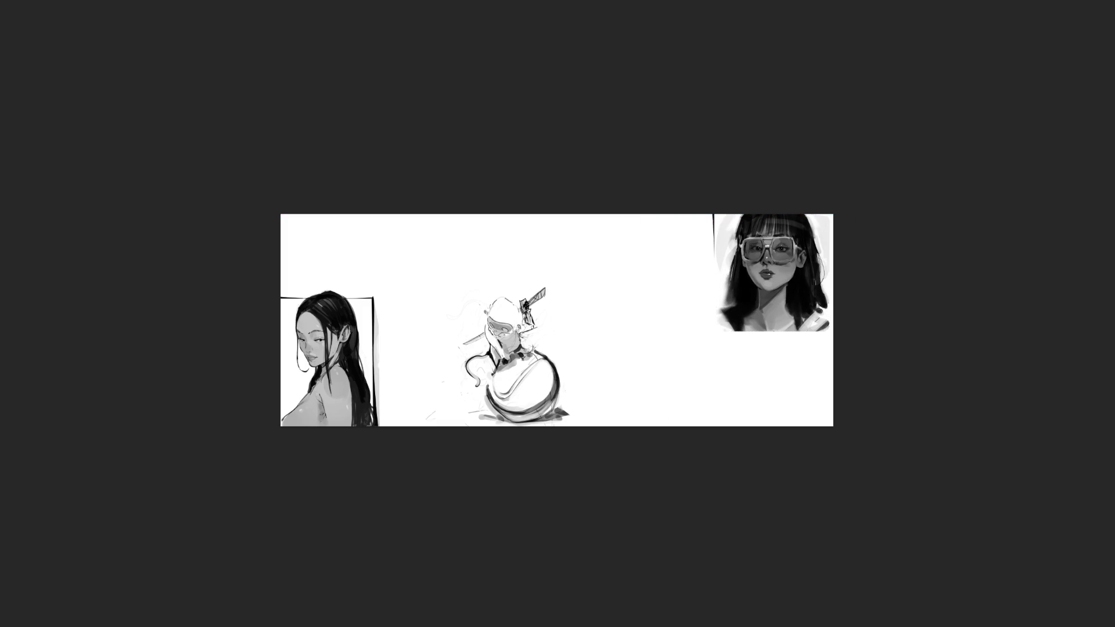
drag(533, 393, 701, 385)
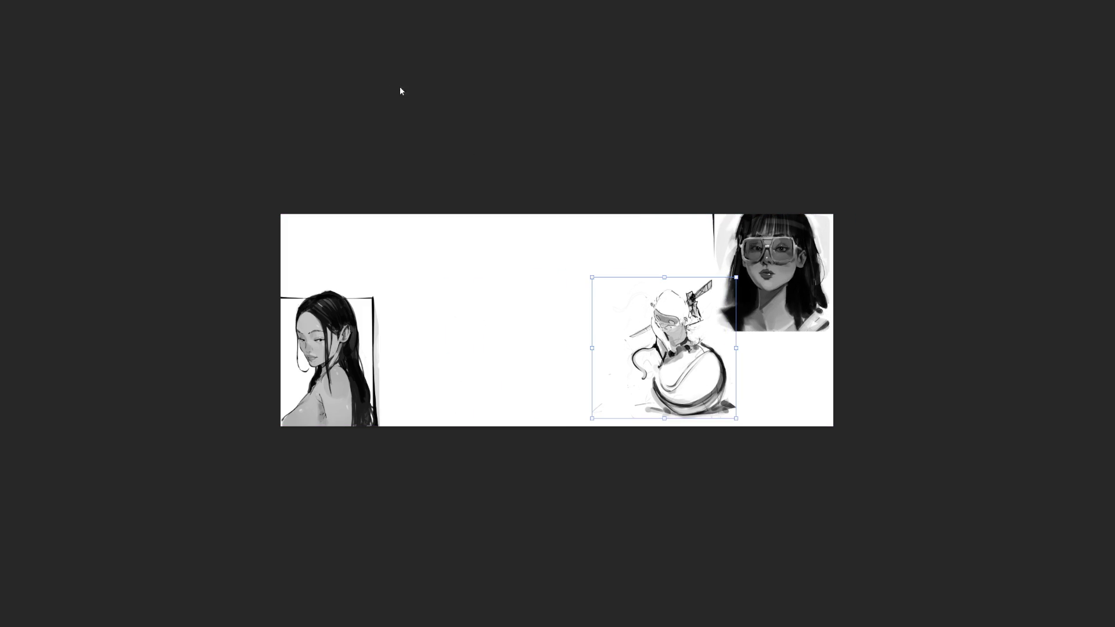
key(Return)
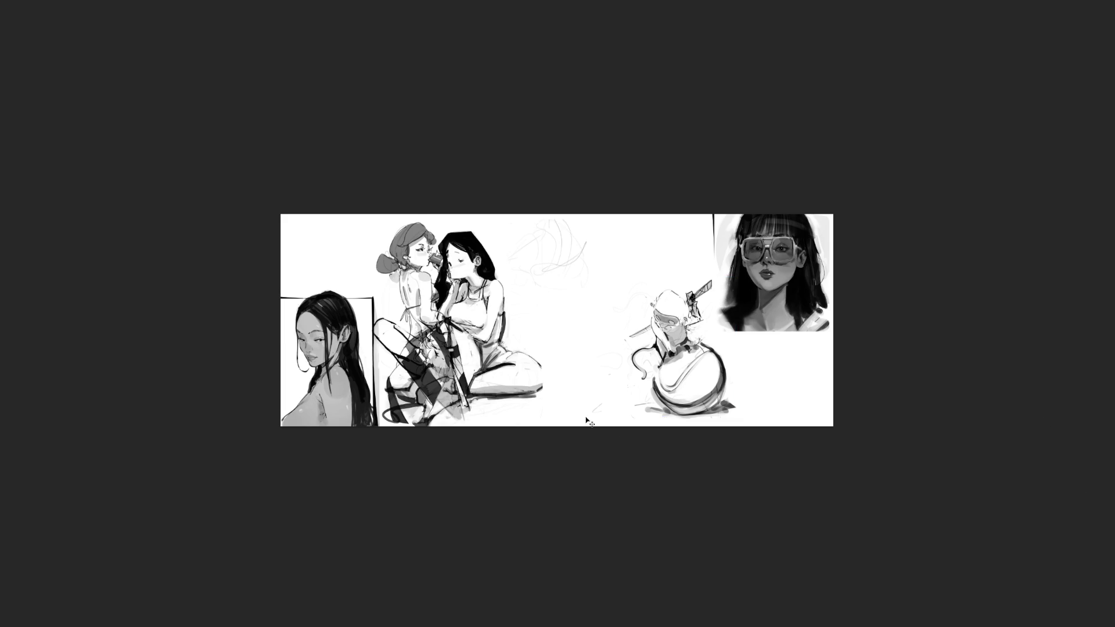
drag(434, 375, 599, 375)
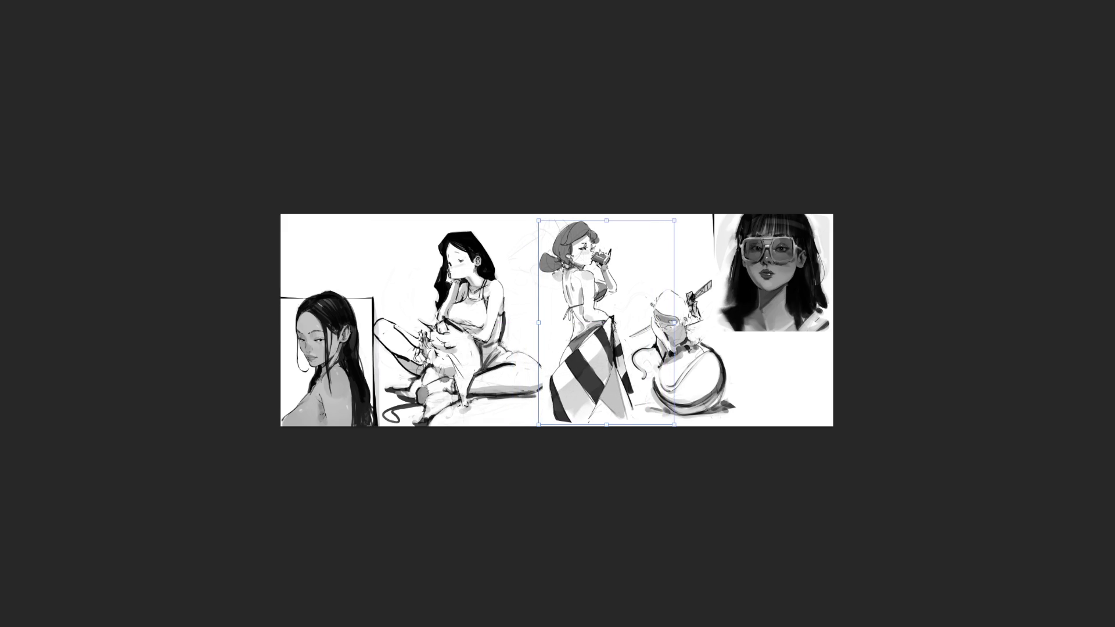
key(Return)
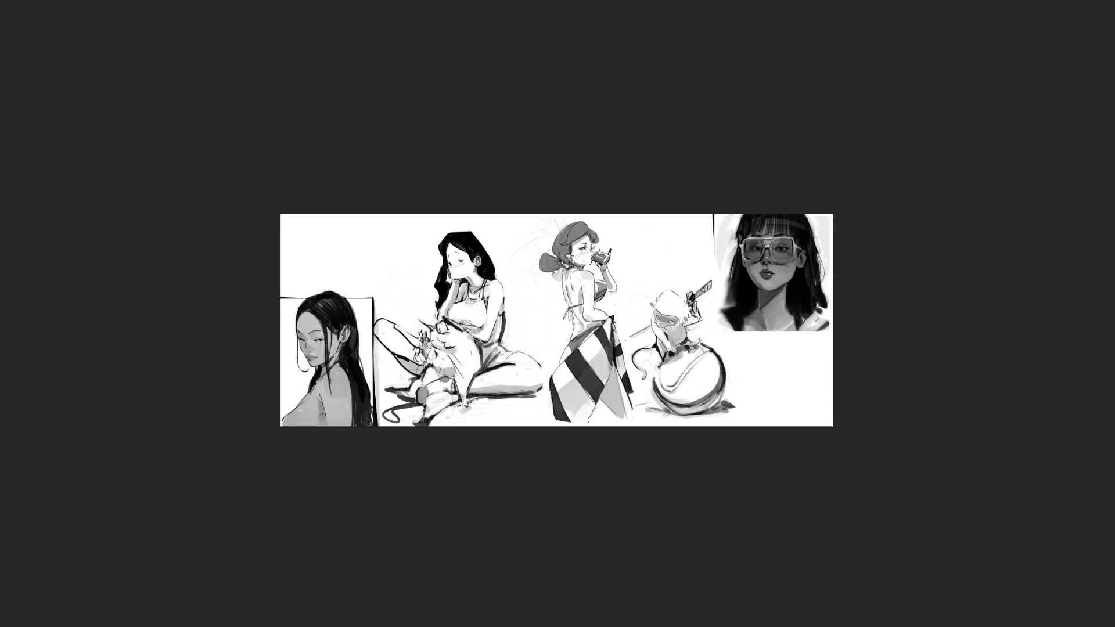
key(ctrl+0)
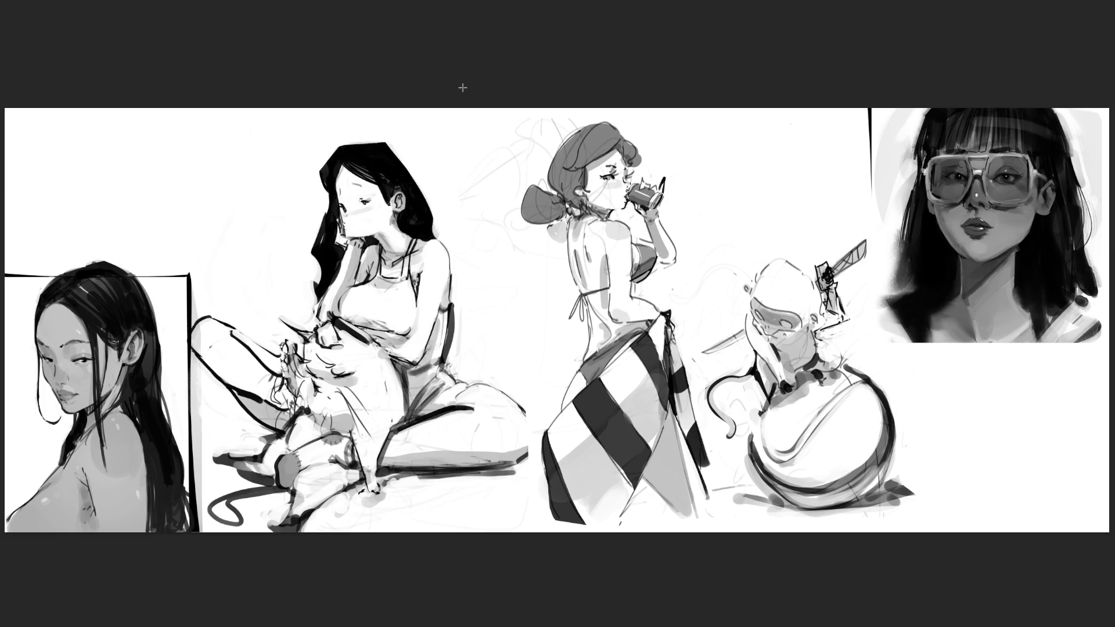
Step: Paint white over the faint scribbles beside the drinking girl's bun
mouse_move(495, 171)
mouse_down()
mouse_move(535, 79)
mouse_move(651, 226)
mouse_move(575, 186)
mouse_move(567, 314)
mouse_up()
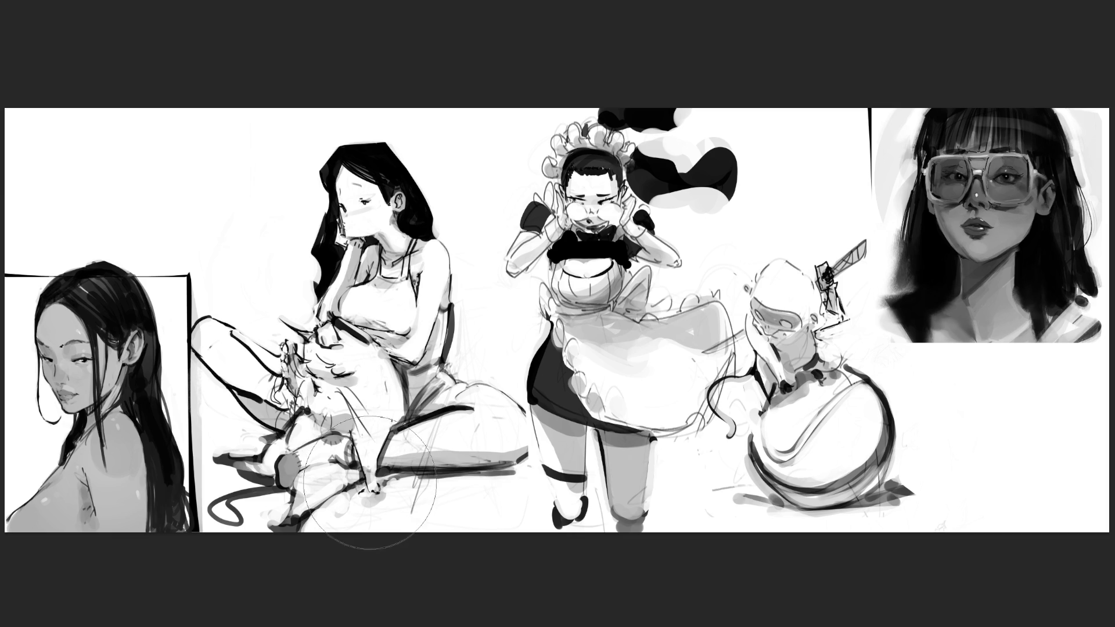
Step: Add small dark strokes to the lower sketch and the maid's apron, undoing the grey belly marks
mouse_move(372, 482)
mouse_down()
mouse_move(376, 494)
mouse_move(367, 465)
mouse_move(377, 466)
mouse_move(372, 475)
mouse_move(366, 465)
mouse_move(385, 430)
mouse_up()
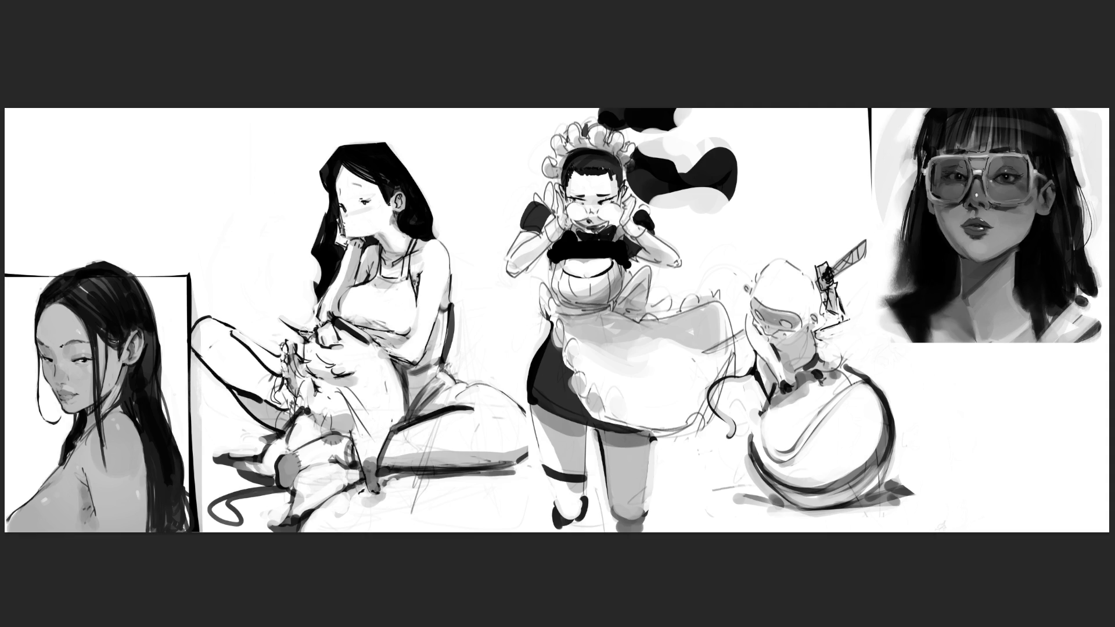
drag(343, 327, 339, 338)
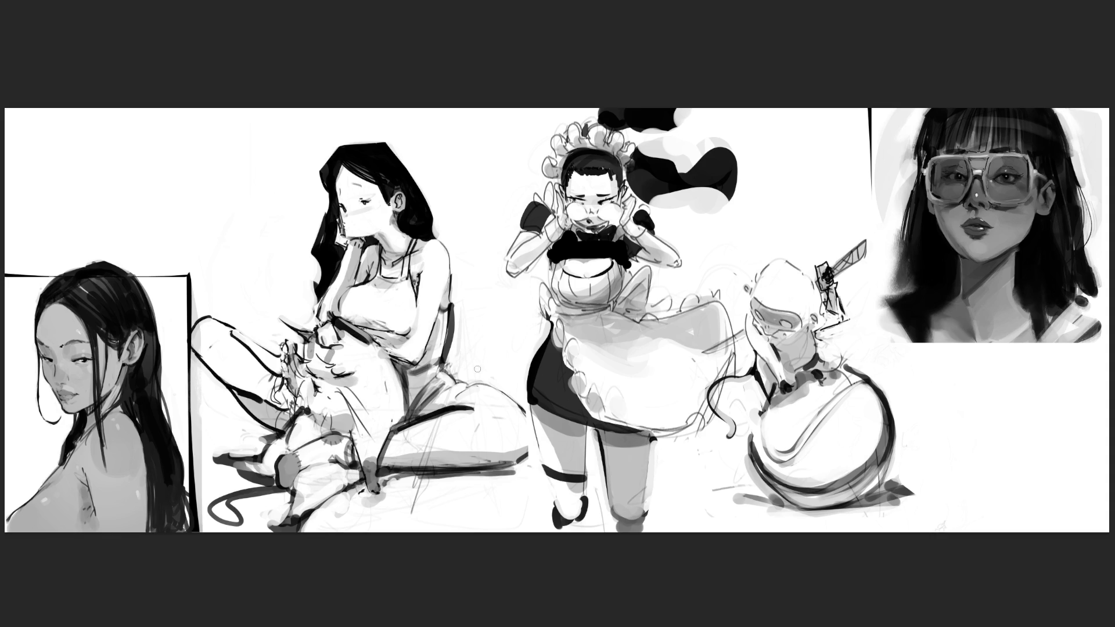
drag(353, 376, 361, 370)
key(ctrl+z)
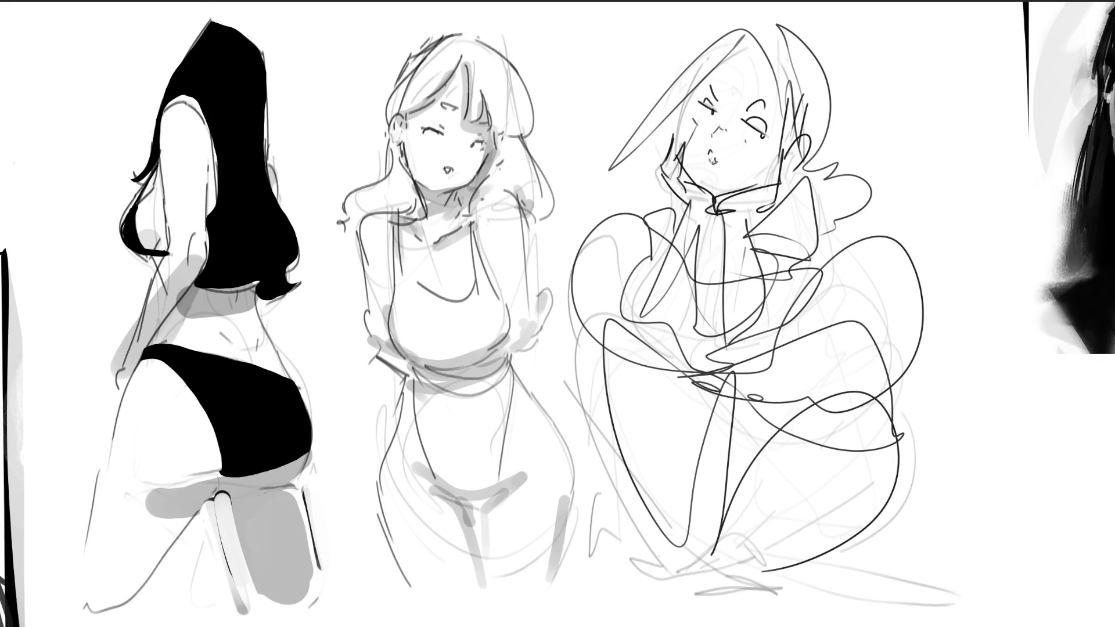
Step: Sweep a light stroke across the right-hand crouching figure to soften its dark lines
mouse_move(818, 159)
mouse_down()
mouse_move(709, 112)
mouse_move(755, 290)
mouse_move(726, 349)
mouse_move(830, 358)
mouse_move(652, 137)
mouse_move(549, 117)
mouse_up()
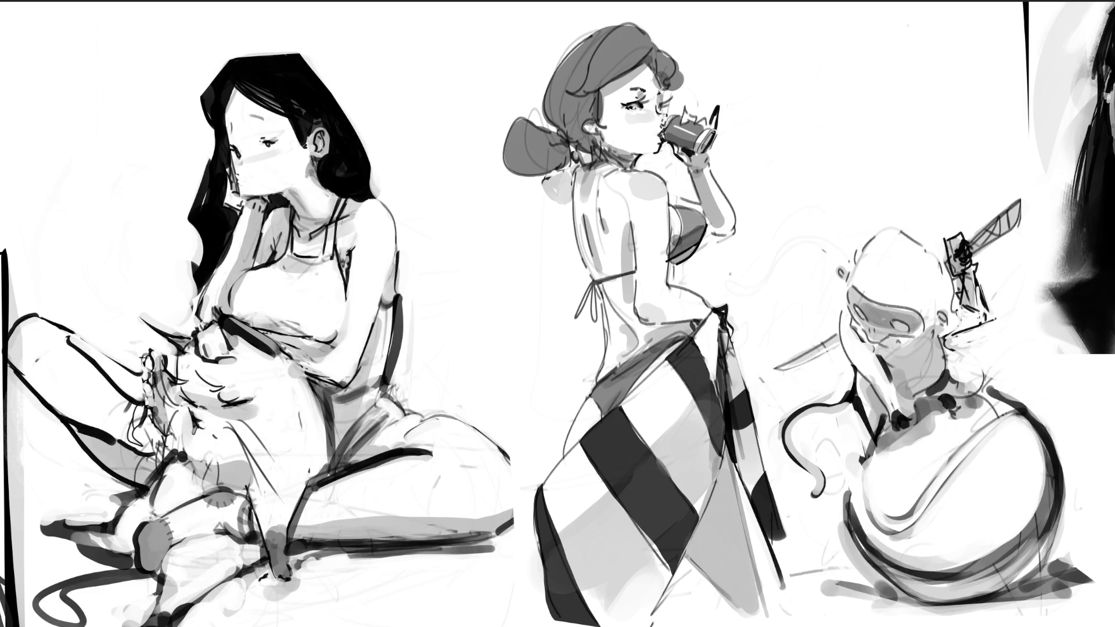
Step: Write E, N, D and lowercase 'ing' stacked vertically next to the seated woman's head
drag(430, 143, 480, 136)
mouse_move(448, 133)
mouse_down()
mouse_move(451, 176)
mouse_move(486, 158)
mouse_up()
mouse_move(459, 194)
mouse_down()
mouse_move(468, 232)
mouse_move(491, 235)
mouse_up()
mouse_move(477, 180)
mouse_down()
mouse_move(495, 239)
mouse_move(487, 290)
mouse_up()
mouse_move(488, 254)
mouse_down()
mouse_move(517, 273)
mouse_move(493, 290)
mouse_up()
mouse_move(485, 319)
mouse_down()
mouse_move(488, 334)
mouse_move(551, 344)
mouse_move(510, 371)
mouse_up()
click(482, 309)
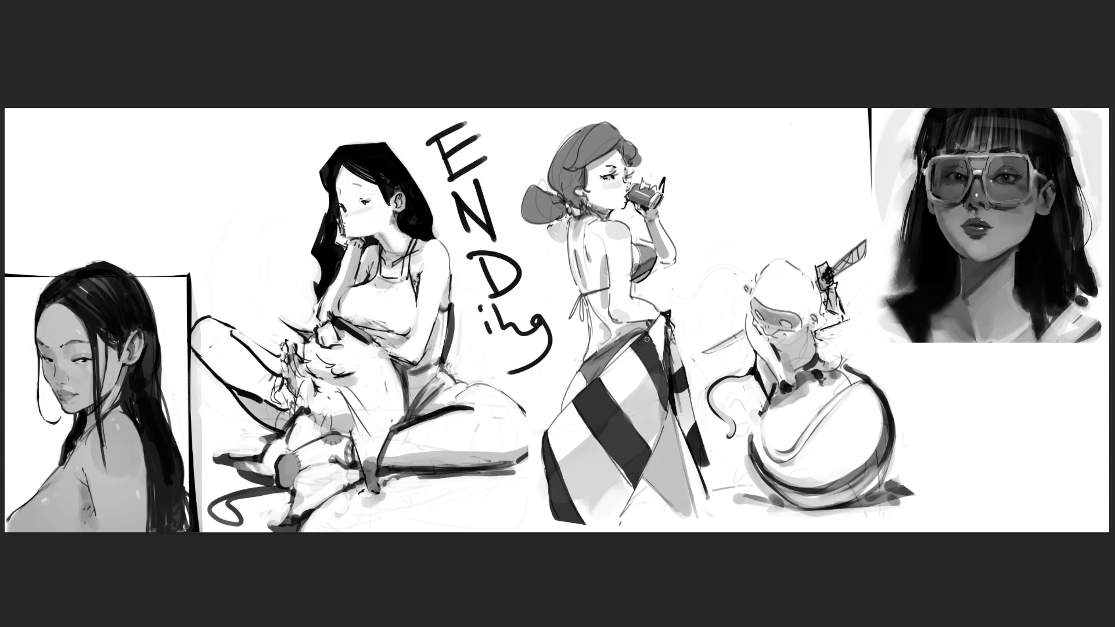